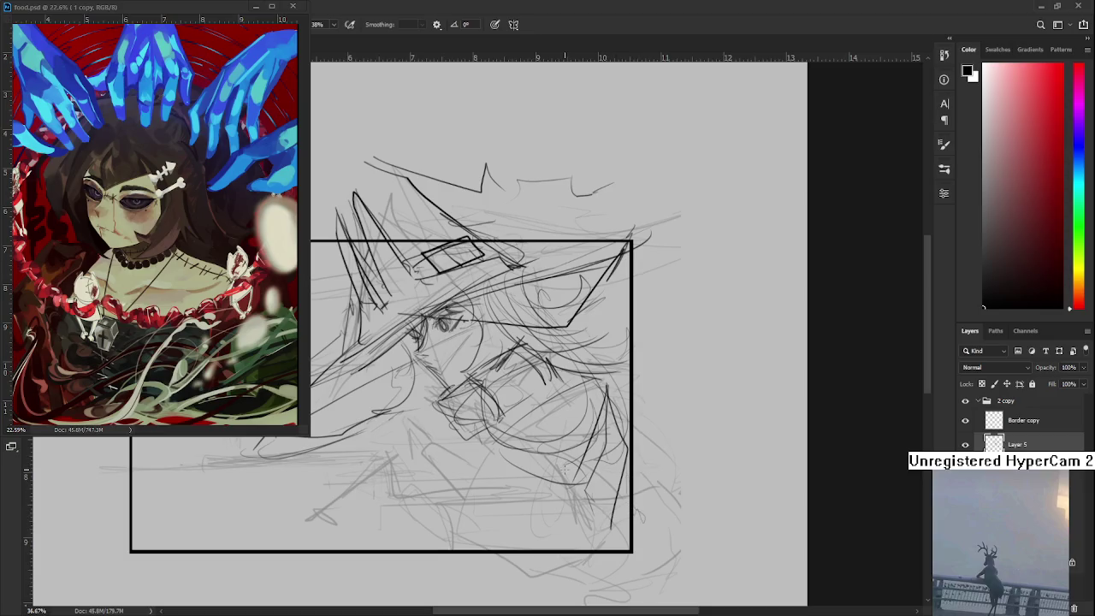
Switch to the Eraser tool without altering the sketch, and pan the view up and right
{"action": "key", "text": "e"}
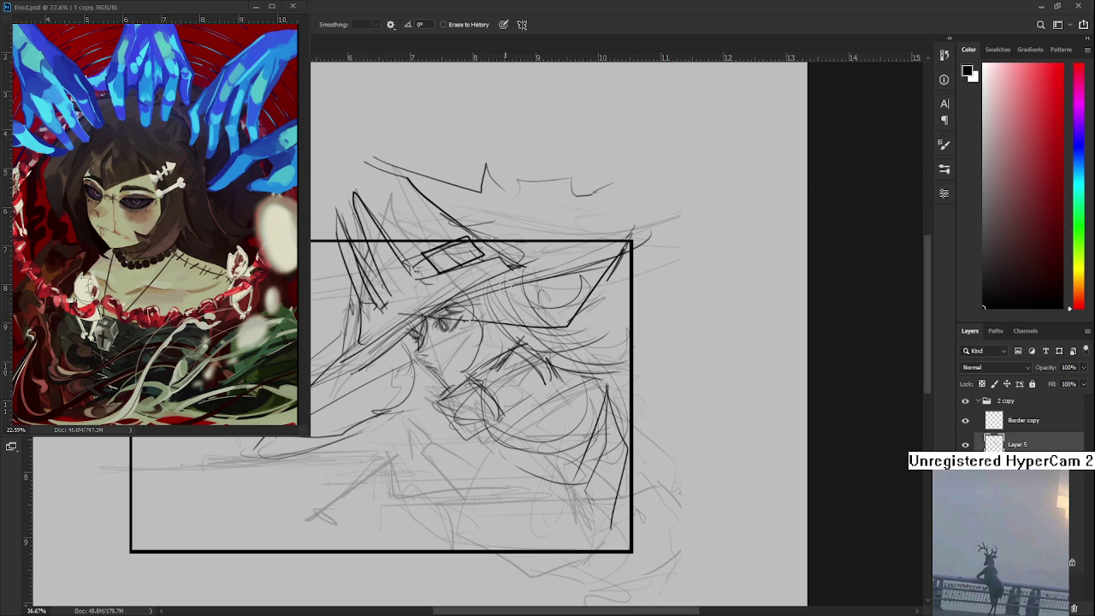
{"action": "left_click_drag", "start_coordinate": [540, 259], "coordinate": [561, 194]}
With the Brush, add rough dark strokes shaping the figure's lower torso and arm along the bottom edge
{"action": "key", "text": "b"}
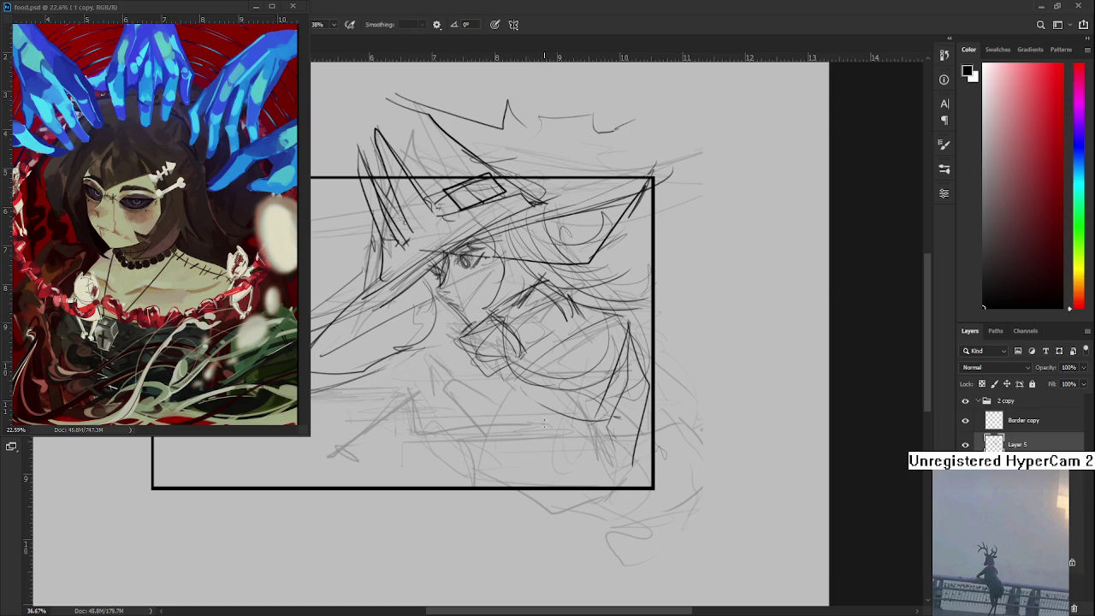
{"action": "mouse_move", "coordinate": [491, 423]}
{"action": "left_mouse_down"}
{"action": "mouse_move", "coordinate": [468, 454]}
{"action": "mouse_move", "coordinate": [539, 387]}
{"action": "left_mouse_up"}
{"action": "left_click_drag", "start_coordinate": [460, 469], "coordinate": [551, 414]}
{"action": "left_click_drag", "start_coordinate": [461, 462], "coordinate": [539, 502]}
{"action": "mouse_move", "coordinate": [556, 387]}
{"action": "left_mouse_down"}
{"action": "mouse_move", "coordinate": [578, 371]}
{"action": "mouse_move", "coordinate": [584, 453]}
{"action": "left_mouse_up"}
{"action": "mouse_move", "coordinate": [602, 464]}
{"action": "left_mouse_down"}
{"action": "mouse_move", "coordinate": [597, 484]}
{"action": "mouse_move", "coordinate": [554, 515]}
{"action": "left_mouse_up"}
{"action": "mouse_move", "coordinate": [608, 472]}
{"action": "left_mouse_down"}
{"action": "mouse_move", "coordinate": [583, 496]}
{"action": "mouse_move", "coordinate": [593, 484]}
{"action": "left_mouse_up"}
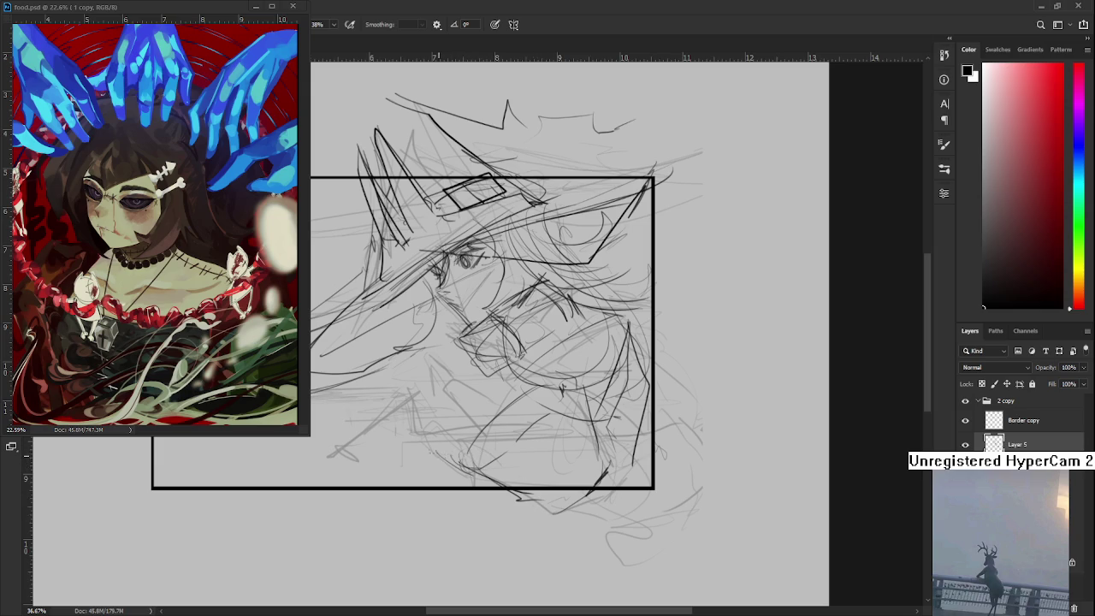
Hatch shading strokes across the figure's lower middle, extending them left and right
{"action": "mouse_move", "coordinate": [451, 446]}
{"action": "left_mouse_down"}
{"action": "mouse_move", "coordinate": [485, 462]}
{"action": "mouse_move", "coordinate": [456, 467]}
{"action": "mouse_move", "coordinate": [458, 443]}
{"action": "mouse_move", "coordinate": [489, 460]}
{"action": "mouse_move", "coordinate": [476, 471]}
{"action": "left_mouse_up"}
{"action": "mouse_move", "coordinate": [414, 443]}
{"action": "left_mouse_down"}
{"action": "mouse_move", "coordinate": [437, 467]}
{"action": "mouse_move", "coordinate": [450, 426]}
{"action": "mouse_move", "coordinate": [418, 435]}
{"action": "left_mouse_up"}
{"action": "left_click_drag", "start_coordinate": [402, 398], "coordinate": [488, 445]}
{"action": "left_click_drag", "start_coordinate": [457, 398], "coordinate": [505, 427]}
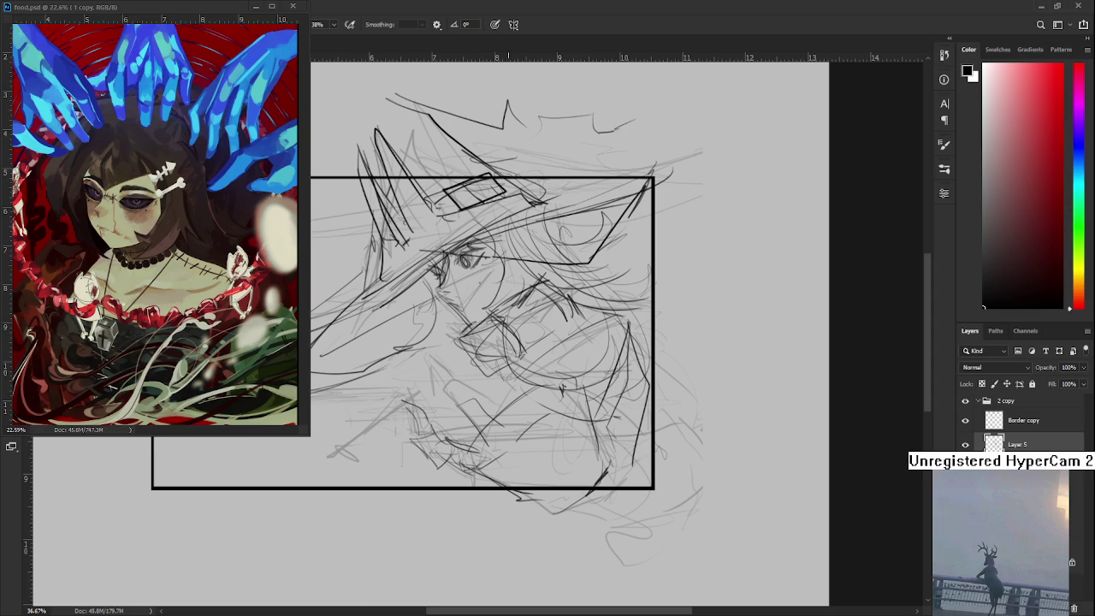
Sketch the figure's arm and hand strokes, undoing the last unwanted one
{"action": "mouse_move", "coordinate": [445, 377]}
{"action": "left_mouse_down"}
{"action": "mouse_move", "coordinate": [462, 424]}
{"action": "mouse_move", "coordinate": [475, 402]}
{"action": "mouse_move", "coordinate": [443, 395]}
{"action": "mouse_move", "coordinate": [435, 360]}
{"action": "left_mouse_up"}
{"action": "mouse_move", "coordinate": [492, 340]}
{"action": "left_mouse_down"}
{"action": "mouse_move", "coordinate": [476, 373]}
{"action": "mouse_move", "coordinate": [512, 441]}
{"action": "left_mouse_up"}
{"action": "left_click_drag", "start_coordinate": [476, 409], "coordinate": [505, 452]}
{"action": "mouse_move", "coordinate": [480, 375]}
{"action": "left_mouse_down"}
{"action": "mouse_move", "coordinate": [421, 419]}
{"action": "mouse_move", "coordinate": [436, 412]}
{"action": "left_mouse_up"}
{"action": "key", "text": "ctrl+z"}
{"action": "key", "text": "ctrl+z"}
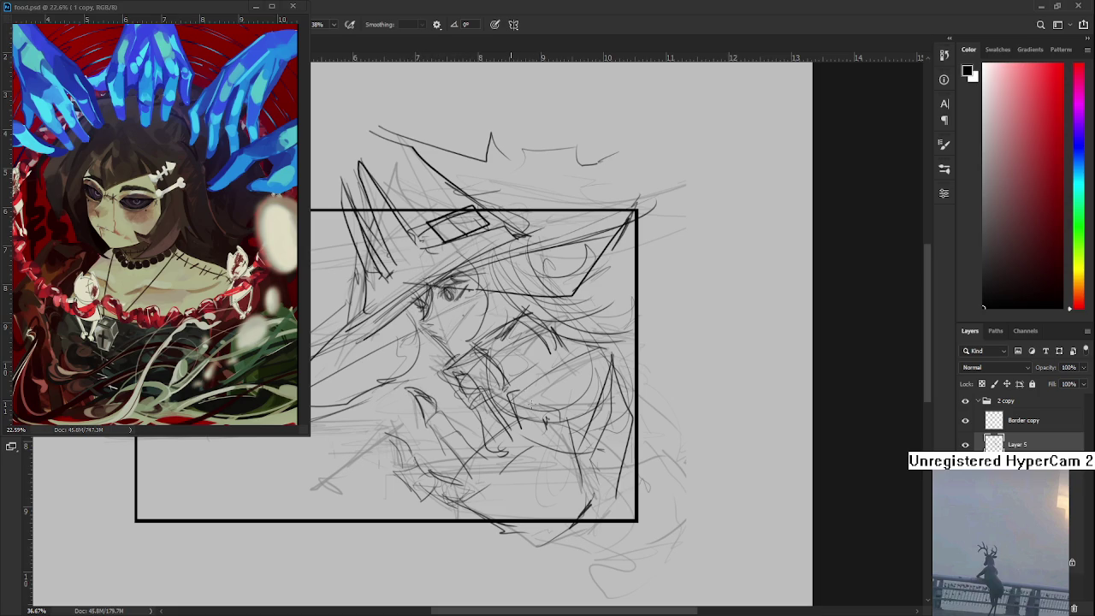
Draw a rough box shape over the hand area, redoing a stray stroke
{"action": "mouse_move", "coordinate": [517, 433]}
{"action": "left_mouse_down"}
{"action": "mouse_move", "coordinate": [536, 387]}
{"action": "mouse_move", "coordinate": [536, 431]}
{"action": "left_mouse_up"}
{"action": "left_click_drag", "start_coordinate": [535, 388], "coordinate": [547, 432]}
{"action": "mouse_move", "coordinate": [508, 378]}
{"action": "left_mouse_down"}
{"action": "mouse_move", "coordinate": [530, 402]}
{"action": "mouse_move", "coordinate": [518, 392]}
{"action": "mouse_move", "coordinate": [530, 392]}
{"action": "left_mouse_up"}
{"action": "key", "text": "ctrl+z"}
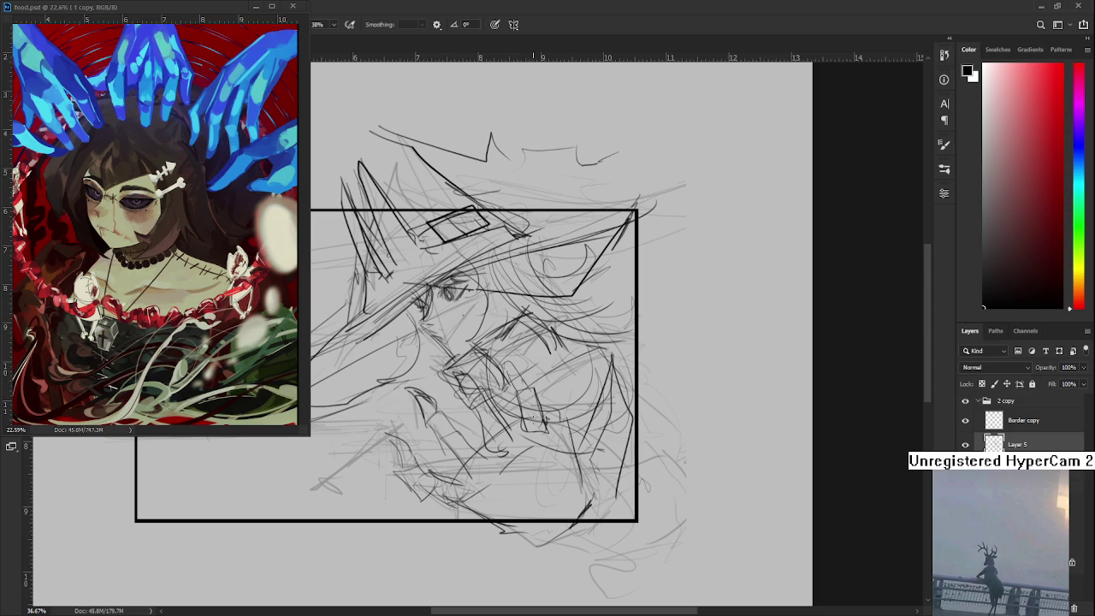
{"action": "left_click_drag", "start_coordinate": [540, 398], "coordinate": [546, 430]}
Add a small box and dark lines at the drawing's lower right, undoing unwanted strokes
{"action": "mouse_move", "coordinate": [608, 433]}
{"action": "left_mouse_down"}
{"action": "mouse_move", "coordinate": [608, 453]}
{"action": "mouse_move", "coordinate": [575, 467]}
{"action": "mouse_move", "coordinate": [606, 466]}
{"action": "left_mouse_up"}
{"action": "key", "text": "ctrl+z"}
{"action": "key", "text": "ctrl+z"}
{"action": "key", "text": "ctrl+z"}
{"action": "left_click_drag", "start_coordinate": [598, 395], "coordinate": [569, 490]}
{"action": "mouse_move", "coordinate": [581, 359]}
{"action": "left_mouse_down"}
{"action": "mouse_move", "coordinate": [590, 415]}
{"action": "mouse_move", "coordinate": [578, 405]}
{"action": "mouse_move", "coordinate": [596, 386]}
{"action": "left_mouse_up"}
{"action": "key", "text": "ctrl+z"}
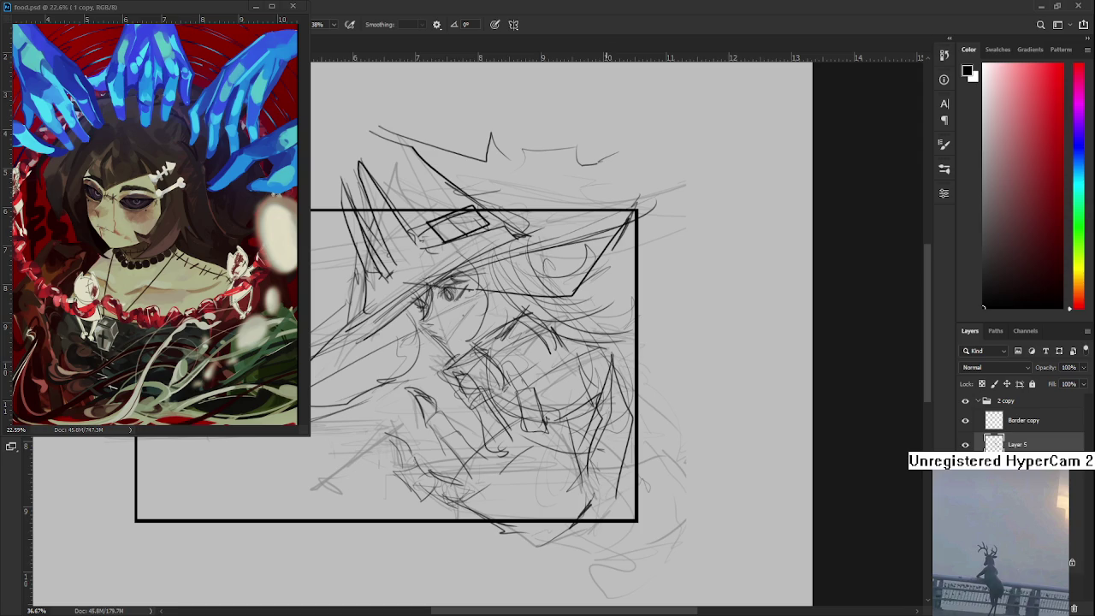
Draw a long stroke across the lower face, undoing and restoring it
{"action": "scroll", "coordinate": [584, 309], "scroll_direction": "down", "scroll_amount": 3}
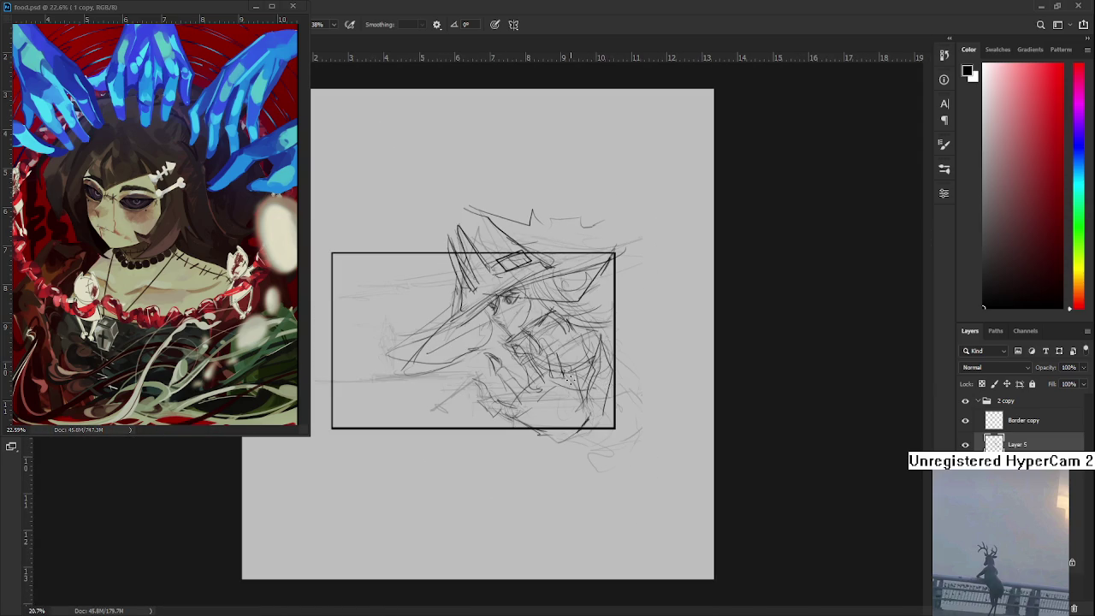
{"action": "scroll", "coordinate": [530, 370], "scroll_direction": "up", "scroll_amount": 3}
{"action": "scroll", "coordinate": [596, 409], "scroll_direction": "up", "scroll_amount": 2}
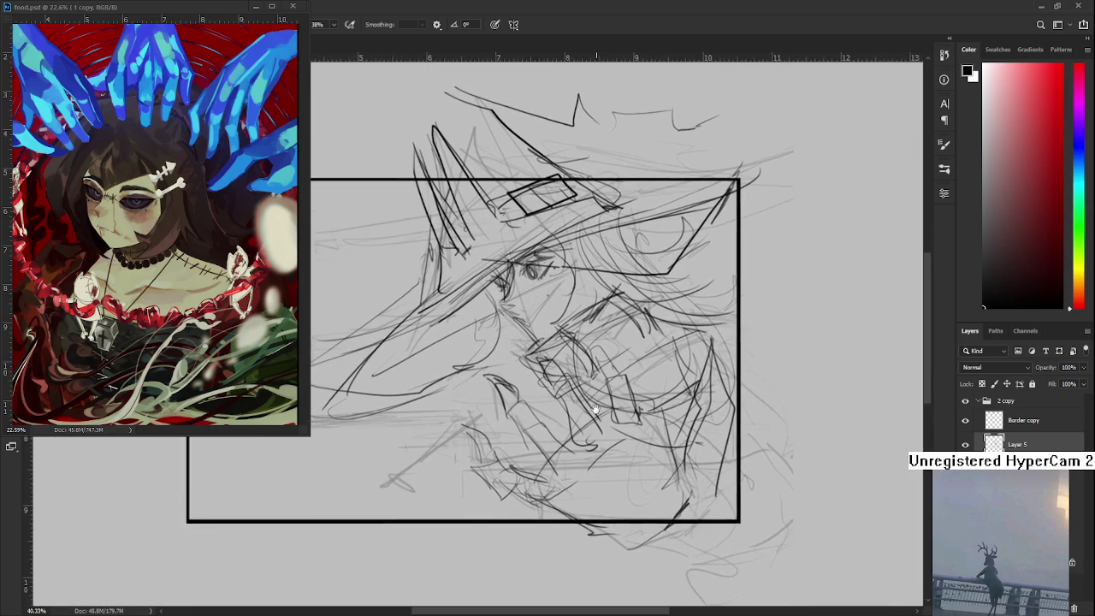
{"action": "scroll", "coordinate": [596, 408], "scroll_direction": "down", "scroll_amount": 1}
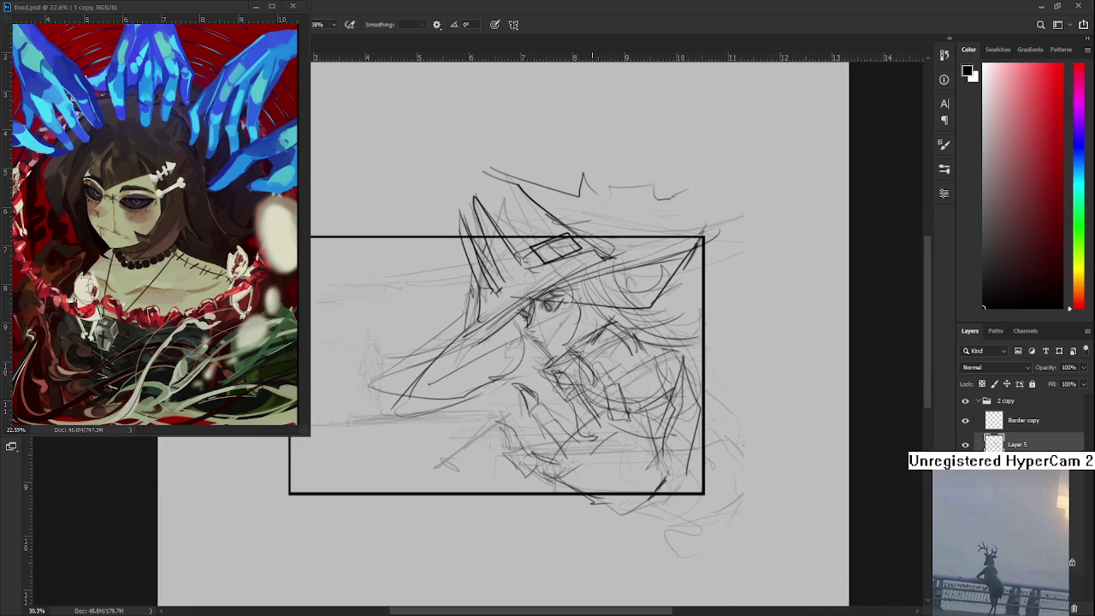
{"action": "scroll", "coordinate": [630, 388], "scroll_direction": "up", "scroll_amount": 1}
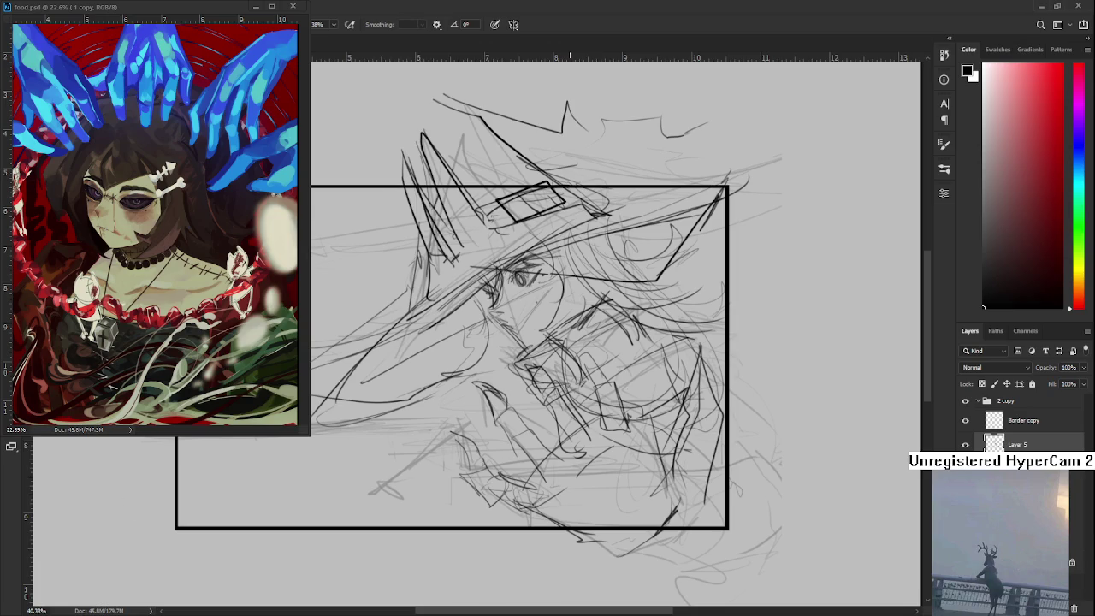
{"action": "scroll", "coordinate": [573, 391], "scroll_direction": "down", "scroll_amount": 3}
{"action": "left_click_drag", "start_coordinate": [476, 435], "coordinate": [708, 395]}
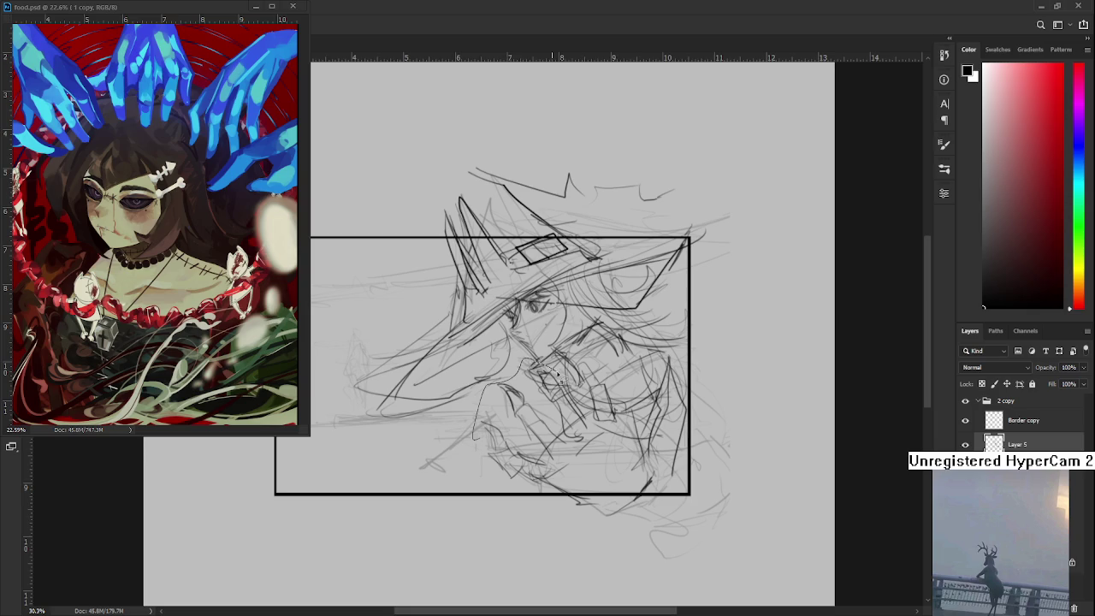
{"action": "key", "text": "ctrl+z"}
{"action": "key", "text": "ctrl+z"}
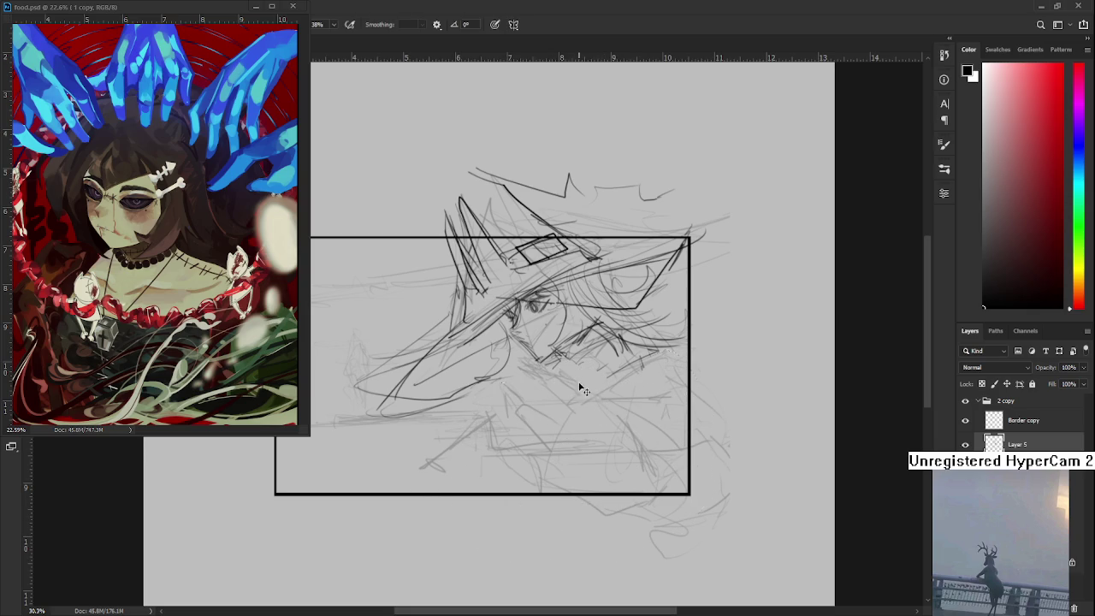
{"action": "key", "text": "ctrl+shift+z"}
{"action": "key", "text": "ctrl+shift+z"}
Lasso and delete the messy strokes below the face, then erase strays to its right
{"action": "key", "text": "ctrl+d"}
{"action": "key", "text": "e"}
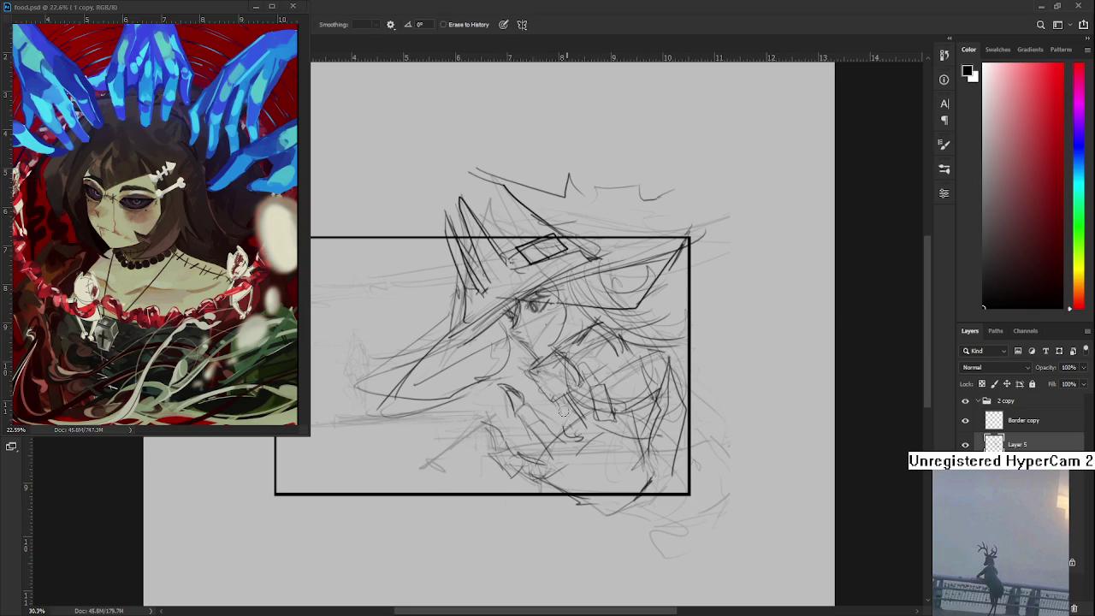
{"action": "key", "text": "l"}
{"action": "mouse_move", "coordinate": [539, 402]}
{"action": "left_mouse_down"}
{"action": "mouse_move", "coordinate": [699, 480]}
{"action": "mouse_move", "coordinate": [602, 421]}
{"action": "left_mouse_up"}
{"action": "key", "text": "Delete"}
{"action": "key", "text": "e"}
{"action": "mouse_move", "coordinate": [586, 373]}
{"action": "left_mouse_down"}
{"action": "mouse_move", "coordinate": [609, 402]}
{"action": "mouse_move", "coordinate": [650, 410]}
{"action": "left_mouse_up"}
{"action": "left_click_drag", "start_coordinate": [658, 453], "coordinate": [643, 366]}
Redraw the collar with dark angular hatching and create a new empty layer
{"action": "key", "text": "b"}
{"action": "left_click_drag", "start_coordinate": [603, 421], "coordinate": [633, 355]}
{"action": "left_click_drag", "start_coordinate": [632, 354], "coordinate": [694, 366]}
{"action": "mouse_move", "coordinate": [617, 417]}
{"action": "left_mouse_down"}
{"action": "mouse_move", "coordinate": [673, 404]}
{"action": "mouse_move", "coordinate": [691, 377]}
{"action": "mouse_move", "coordinate": [700, 467]}
{"action": "mouse_move", "coordinate": [684, 478]}
{"action": "mouse_move", "coordinate": [671, 416]}
{"action": "left_mouse_up"}
{"action": "left_click_drag", "start_coordinate": [558, 369], "coordinate": [600, 354]}
{"action": "left_click_drag", "start_coordinate": [561, 415], "coordinate": [630, 337]}
{"action": "mouse_move", "coordinate": [590, 393]}
{"action": "left_mouse_down"}
{"action": "mouse_move", "coordinate": [621, 368]}
{"action": "mouse_move", "coordinate": [607, 356]}
{"action": "left_mouse_up"}
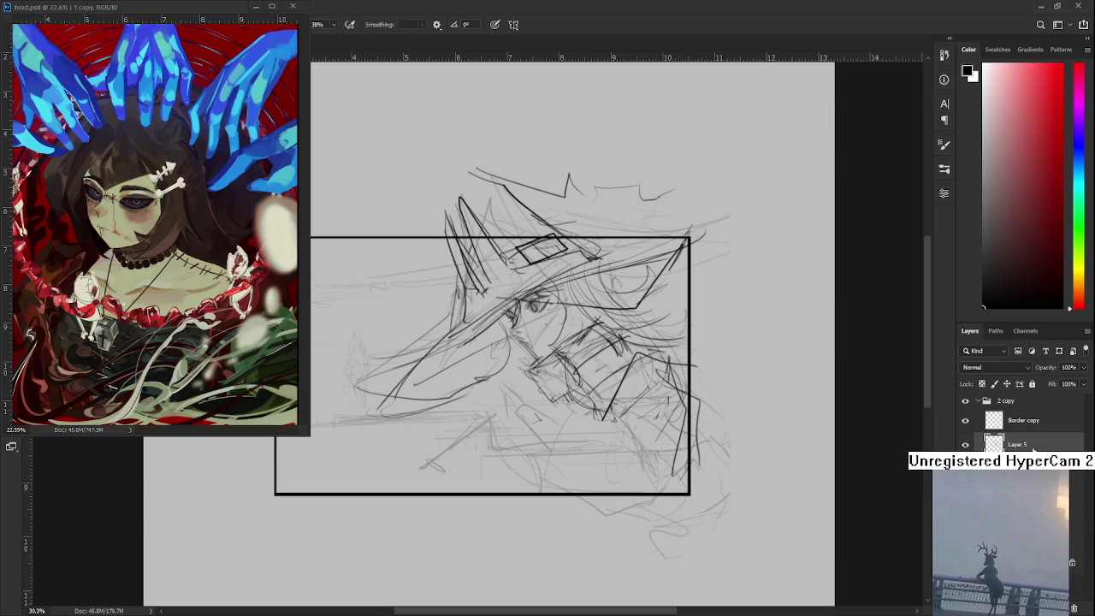
{"action": "key", "text": "ctrl+shift+alt+n"}
Draw long downward strands at the lower right and curved strokes below the face
{"action": "left_click_drag", "start_coordinate": [658, 376], "coordinate": [684, 488]}
{"action": "mouse_move", "coordinate": [664, 373]}
{"action": "left_mouse_down"}
{"action": "mouse_move", "coordinate": [616, 379]}
{"action": "mouse_move", "coordinate": [641, 506]}
{"action": "left_mouse_up"}
{"action": "mouse_move", "coordinate": [665, 394]}
{"action": "left_mouse_down"}
{"action": "mouse_move", "coordinate": [669, 495]}
{"action": "mouse_move", "coordinate": [662, 362]}
{"action": "left_mouse_up"}
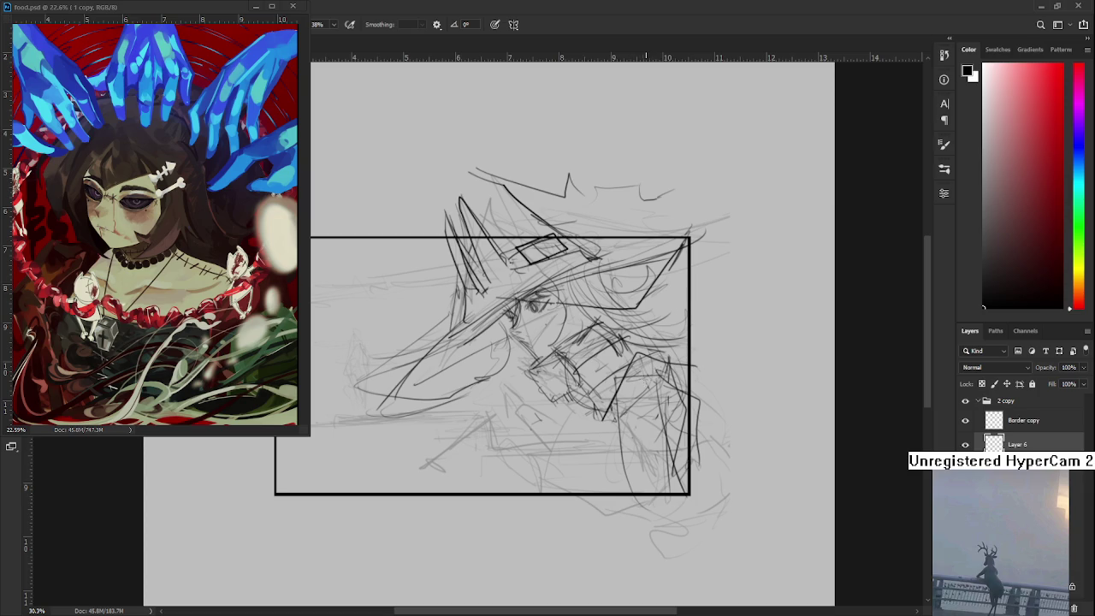
{"action": "mouse_move", "coordinate": [630, 335]}
{"action": "left_mouse_down"}
{"action": "mouse_move", "coordinate": [549, 350]}
{"action": "mouse_move", "coordinate": [561, 345]}
{"action": "mouse_move", "coordinate": [555, 360]}
{"action": "mouse_move", "coordinate": [565, 368]}
{"action": "left_mouse_up"}
{"action": "key", "text": "ctrl+z"}
{"action": "key", "text": "ctrl+z"}
{"action": "left_click_drag", "start_coordinate": [630, 338], "coordinate": [556, 356]}
Add hair strokes, small neck marks, chin lines and curved loops at the lower right
{"action": "mouse_move", "coordinate": [625, 377]}
{"action": "left_mouse_down"}
{"action": "mouse_move", "coordinate": [650, 325]}
{"action": "mouse_move", "coordinate": [657, 368]}
{"action": "mouse_move", "coordinate": [666, 291]}
{"action": "left_mouse_up"}
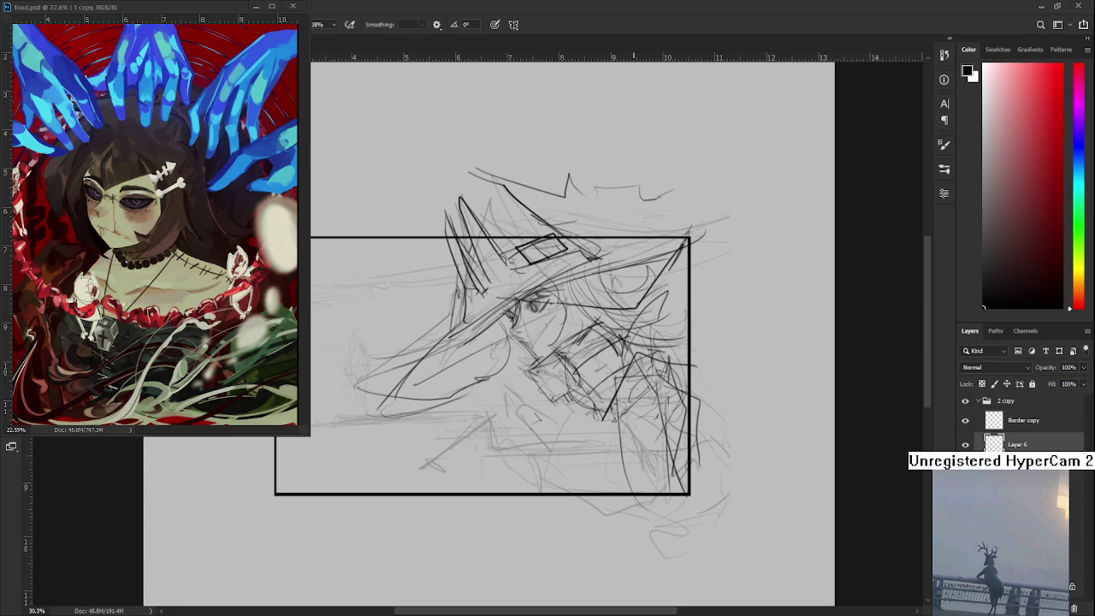
{"action": "left_click_drag", "start_coordinate": [643, 380], "coordinate": [617, 394]}
{"action": "mouse_move", "coordinate": [647, 359]}
{"action": "left_mouse_down"}
{"action": "mouse_move", "coordinate": [613, 382]}
{"action": "mouse_move", "coordinate": [612, 402]}
{"action": "mouse_move", "coordinate": [546, 370]}
{"action": "mouse_move", "coordinate": [605, 393]}
{"action": "left_mouse_up"}
{"action": "left_click_drag", "start_coordinate": [548, 369], "coordinate": [503, 386]}
{"action": "mouse_move", "coordinate": [658, 409]}
{"action": "left_mouse_down"}
{"action": "mouse_move", "coordinate": [654, 438]}
{"action": "mouse_move", "coordinate": [638, 435]}
{"action": "left_mouse_up"}
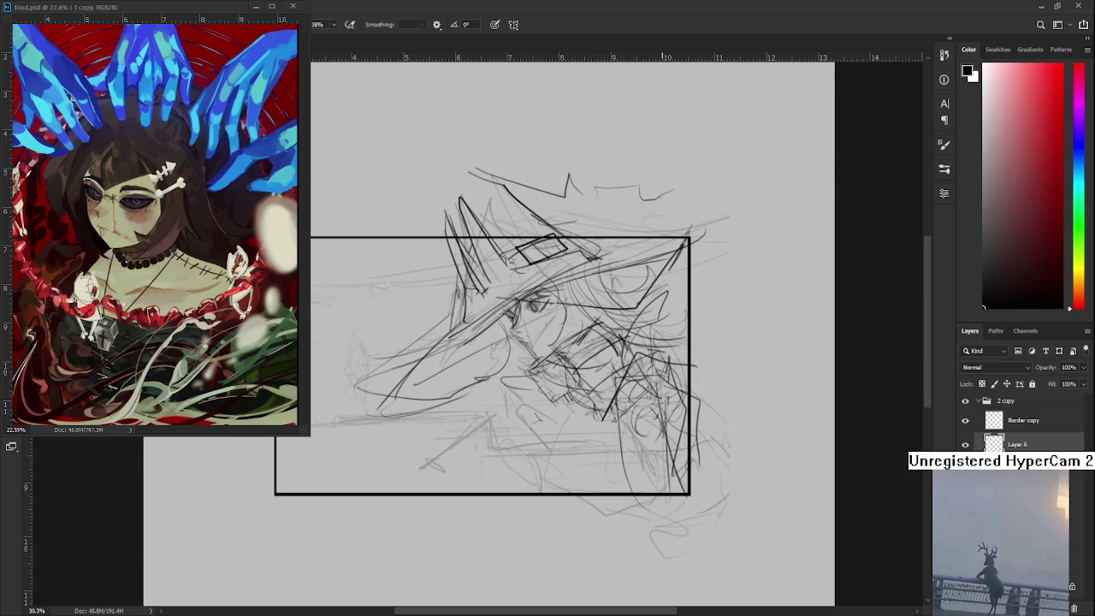
{"action": "mouse_move", "coordinate": [643, 397]}
{"action": "left_mouse_down"}
{"action": "mouse_move", "coordinate": [584, 418]}
{"action": "mouse_move", "coordinate": [655, 429]}
{"action": "left_mouse_up"}
{"action": "left_click_drag", "start_coordinate": [554, 429], "coordinate": [587, 421]}
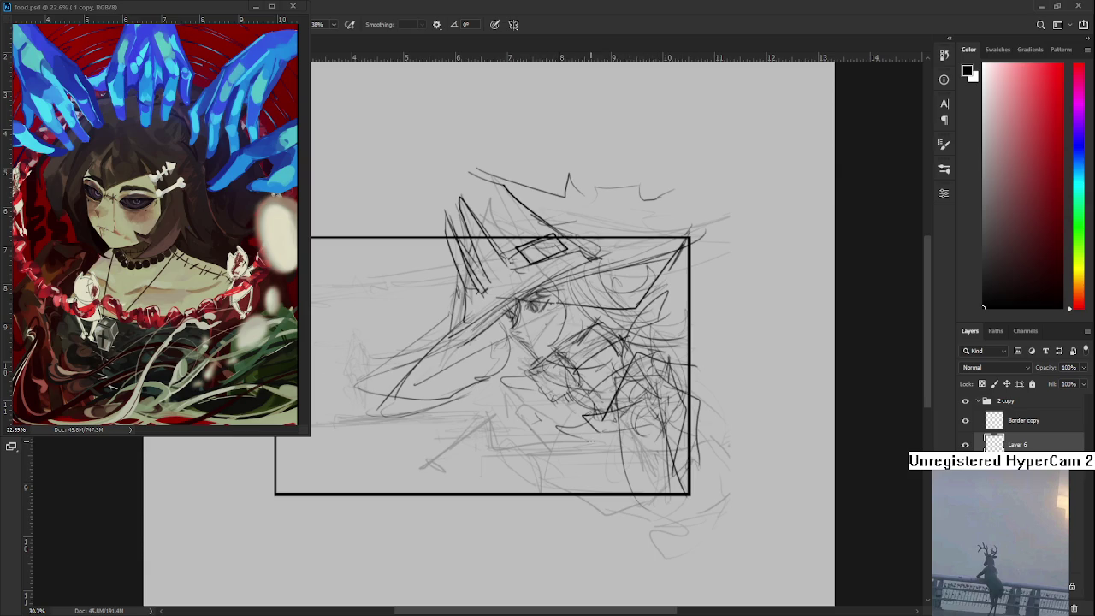
{"action": "mouse_move", "coordinate": [650, 450]}
{"action": "left_mouse_down"}
{"action": "mouse_move", "coordinate": [608, 467]}
{"action": "mouse_move", "coordinate": [588, 452]}
{"action": "mouse_move", "coordinate": [565, 472]}
{"action": "mouse_move", "coordinate": [621, 476]}
{"action": "mouse_move", "coordinate": [613, 488]}
{"action": "left_mouse_up"}
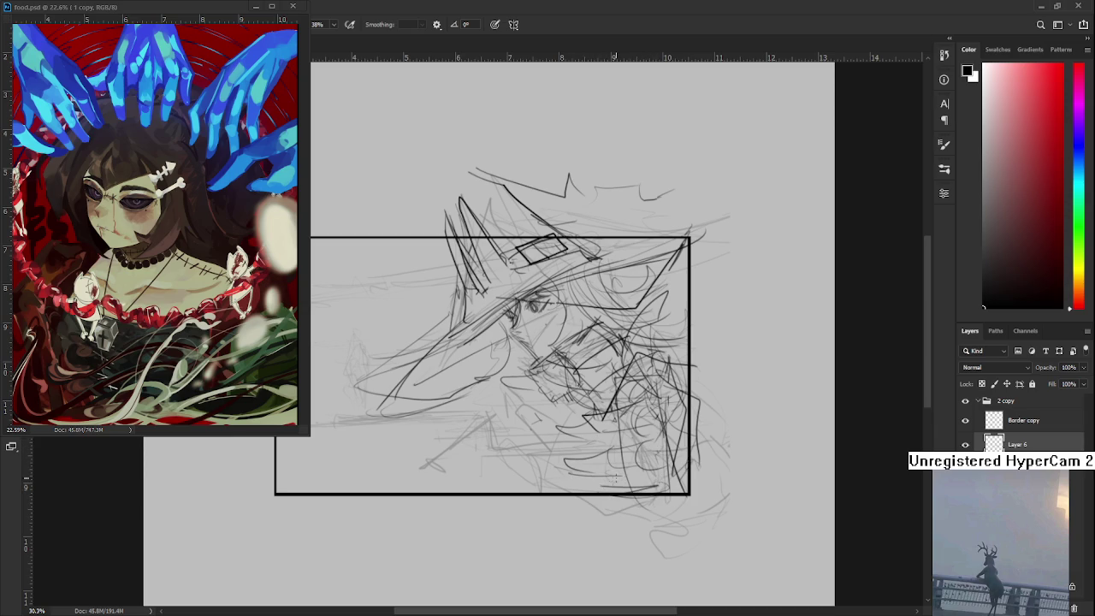
Lasso the strokes below the face, then move and resize them with Free Transform
{"action": "key", "text": "l"}
{"action": "left_click_drag", "start_coordinate": [535, 401], "coordinate": [635, 389]}
{"action": "key", "text": "ctrl+t"}
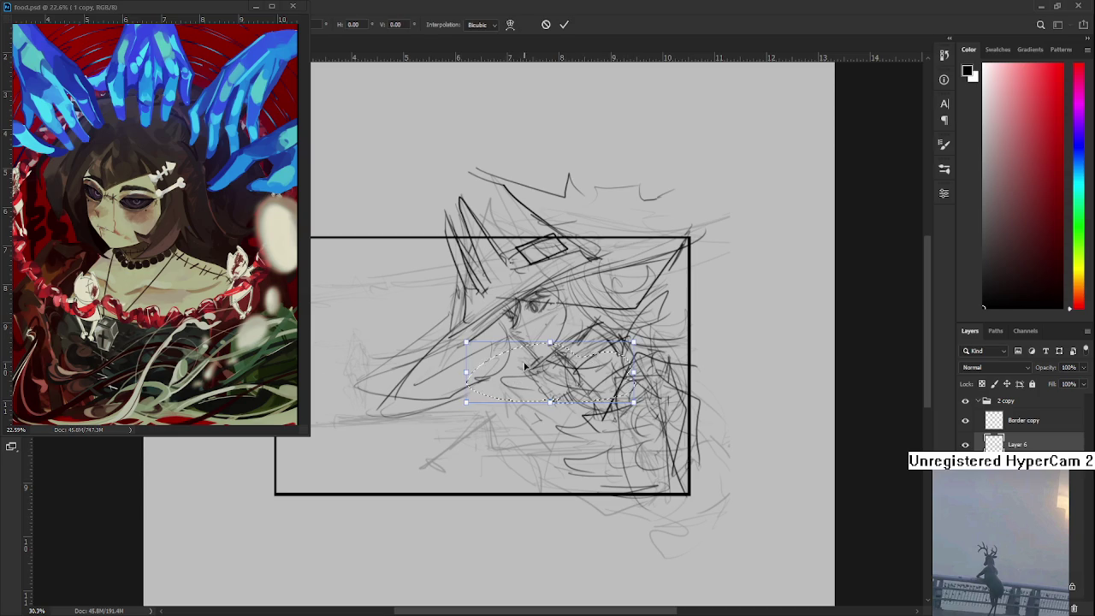
{"action": "left_click_drag", "start_coordinate": [525, 368], "coordinate": [529, 369]}
{"action": "left_click_drag", "start_coordinate": [473, 343], "coordinate": [595, 378]}
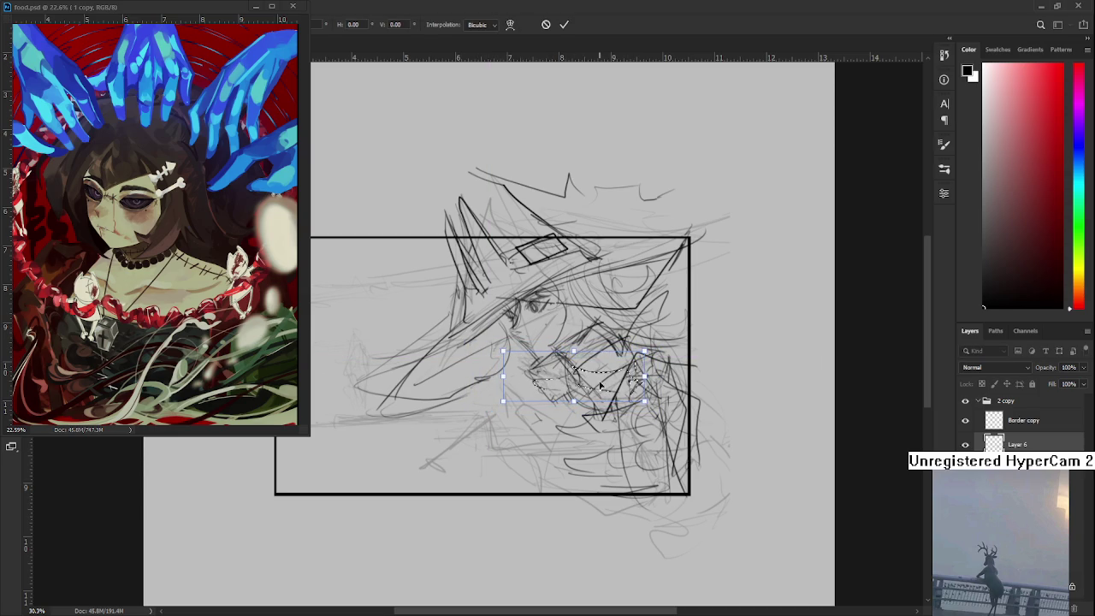
{"action": "key", "text": "Return"}
Add short dark strokes down the figure's hair
{"action": "key", "text": "e"}
{"action": "left_click_drag", "start_coordinate": [664, 296], "coordinate": [659, 319]}
{"action": "key", "text": "b"}
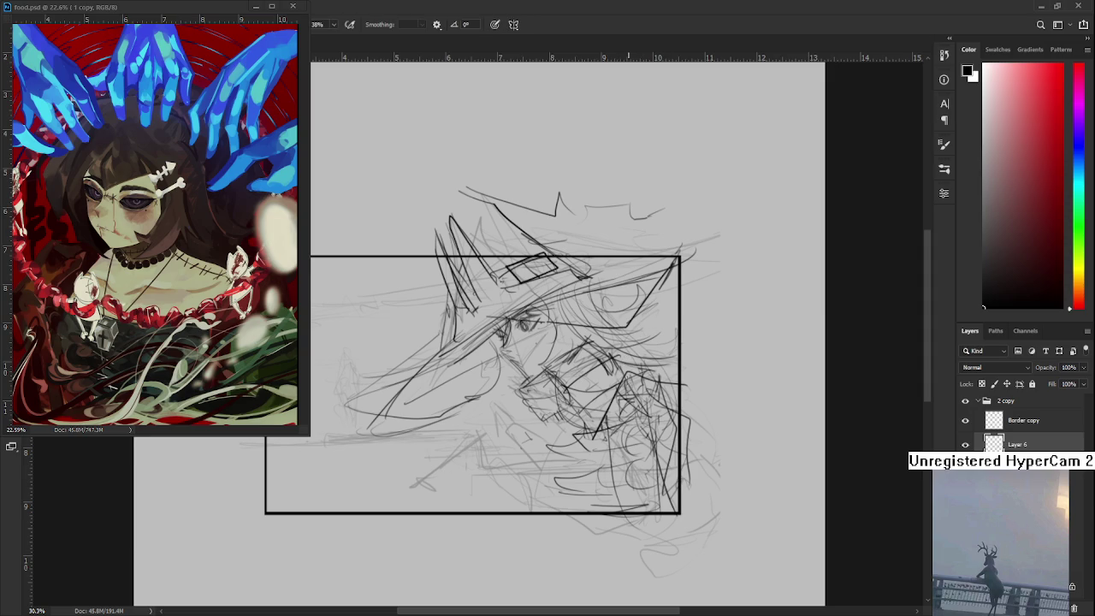
{"action": "left_click_drag", "start_coordinate": [651, 352], "coordinate": [656, 385]}
{"action": "mouse_move", "coordinate": [637, 344]}
{"action": "left_mouse_down"}
{"action": "mouse_move", "coordinate": [628, 383]}
{"action": "mouse_move", "coordinate": [657, 384]}
{"action": "left_mouse_up"}
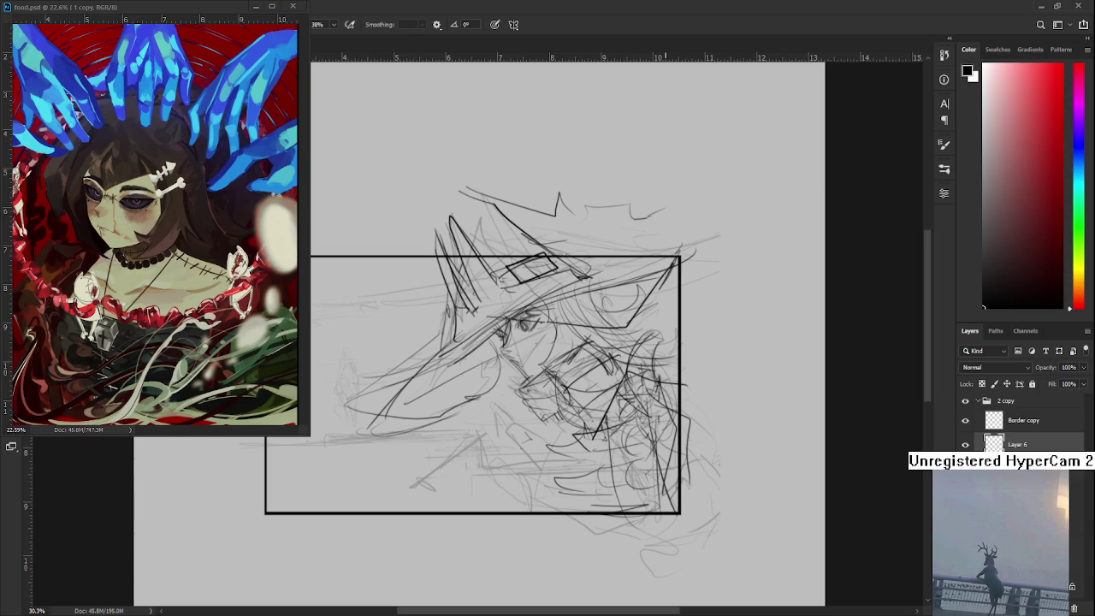
{"action": "left_click_drag", "start_coordinate": [637, 346], "coordinate": [630, 371]}
{"action": "mouse_move", "coordinate": [654, 332]}
{"action": "left_mouse_down"}
{"action": "mouse_move", "coordinate": [655, 365]}
{"action": "mouse_move", "coordinate": [671, 362]}
{"action": "left_mouse_up"}
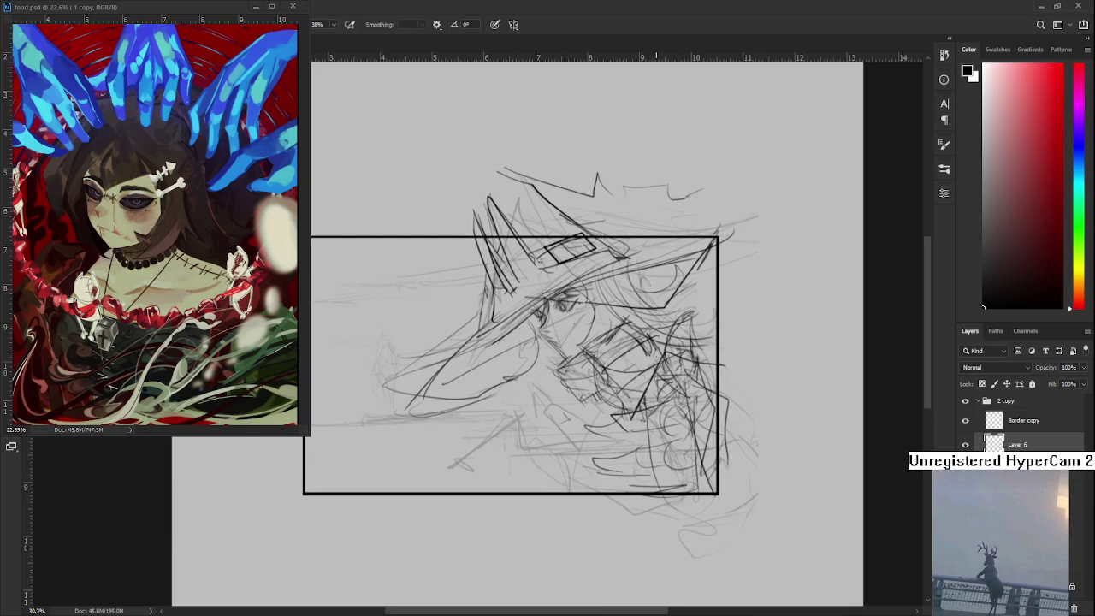
Lasso and shift the hair area around the face, deselect, and flip the canvas horizontally
{"action": "key", "text": "l"}
{"action": "left_click_drag", "start_coordinate": [612, 407], "coordinate": [640, 409]}
{"action": "key", "text": "ctrl+t"}
{"action": "left_click_drag", "start_coordinate": [558, 382], "coordinate": [565, 377]}
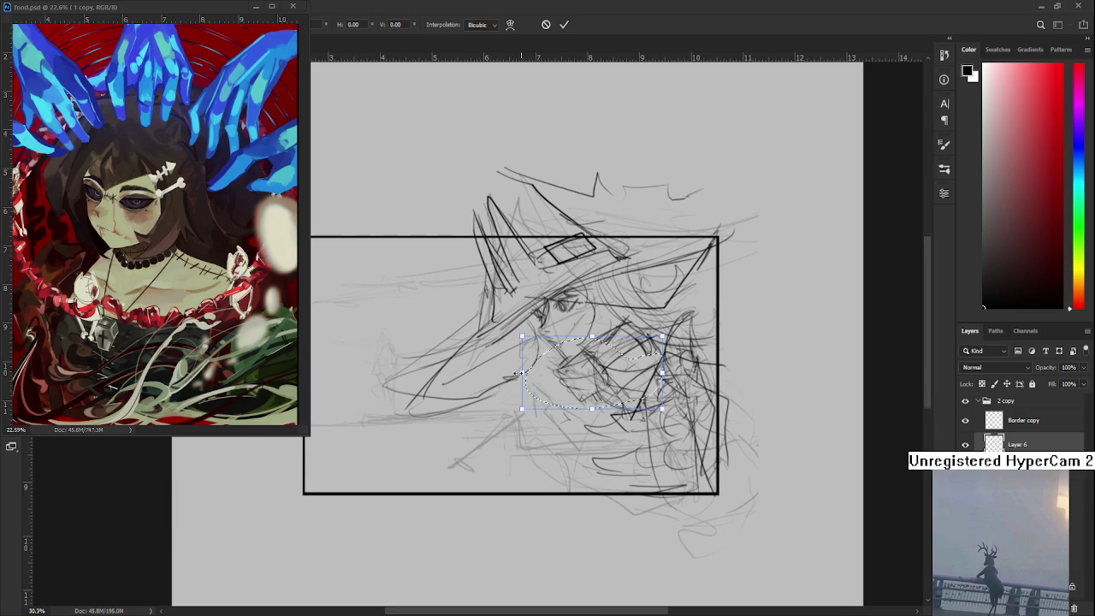
{"action": "key", "text": "Return"}
{"action": "key", "text": "ctrl+d"}
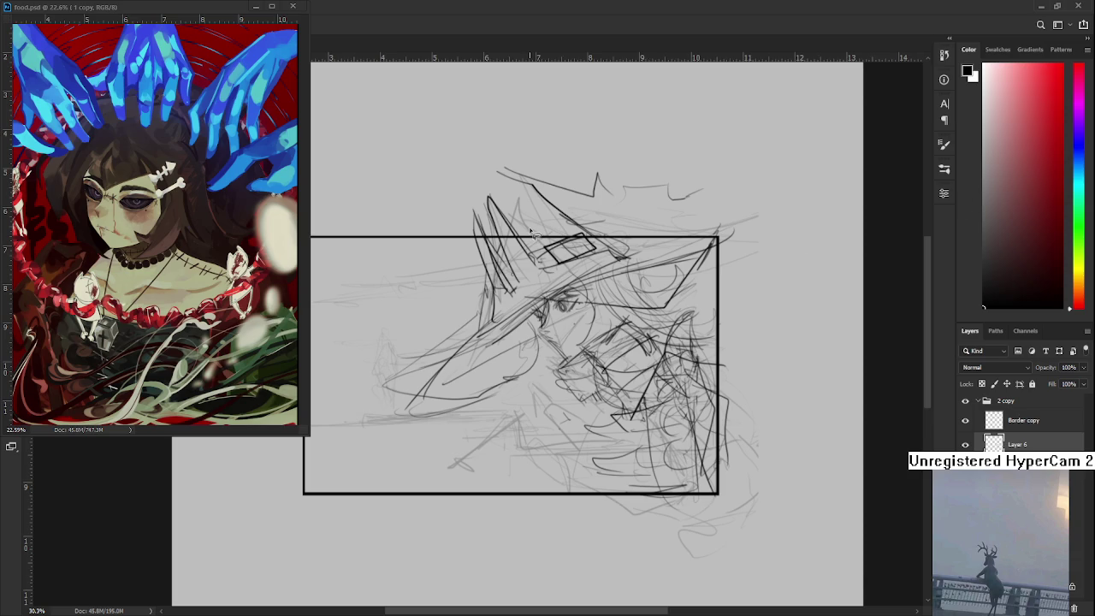
{"action": "key", "text": "ctrl+shift+h"}
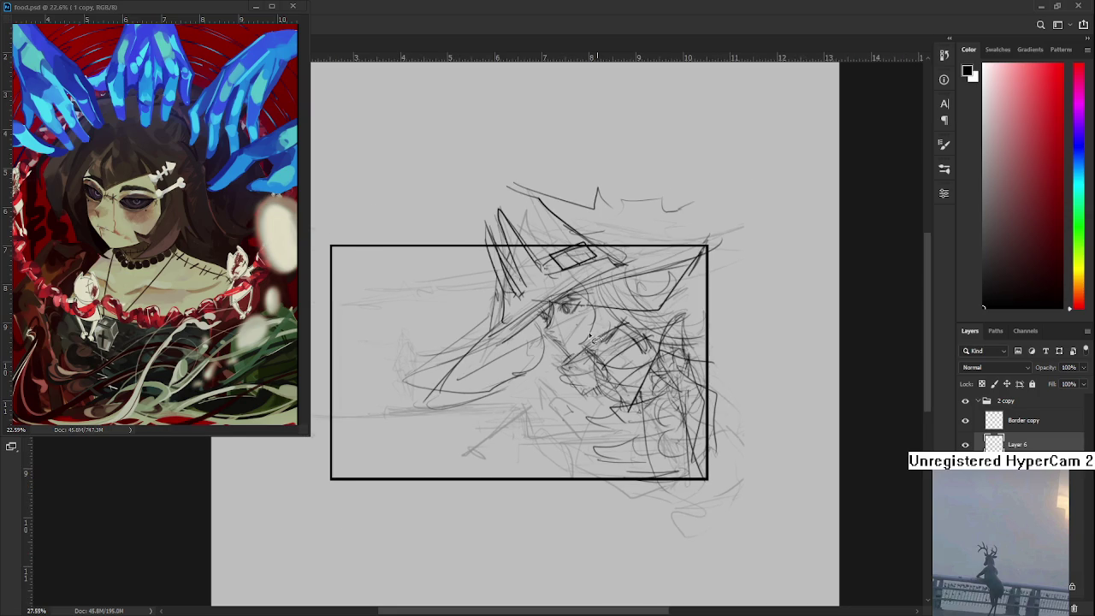
Zoom in slightly on the mirrored sketch and bring the framed drawing to the centre
{"action": "key", "text": "ctrl+plus"}
{"action": "left_click_drag", "start_coordinate": [567, 342], "coordinate": [715, 397]}
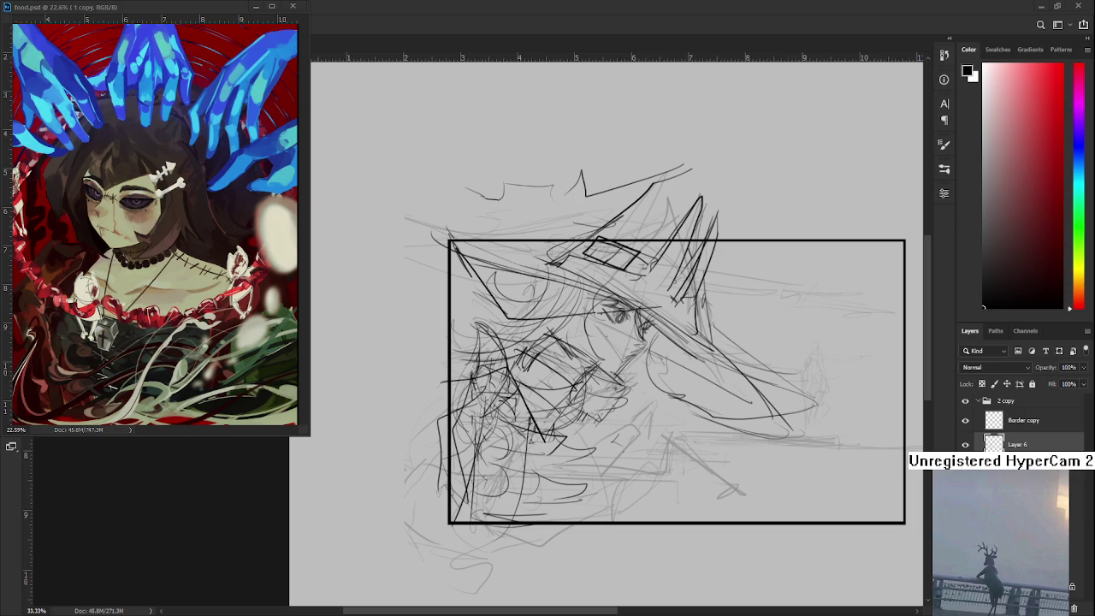
Add dark strokes near the face and darken the lower hair, then pan toward the hat top
{"action": "key", "text": "b"}
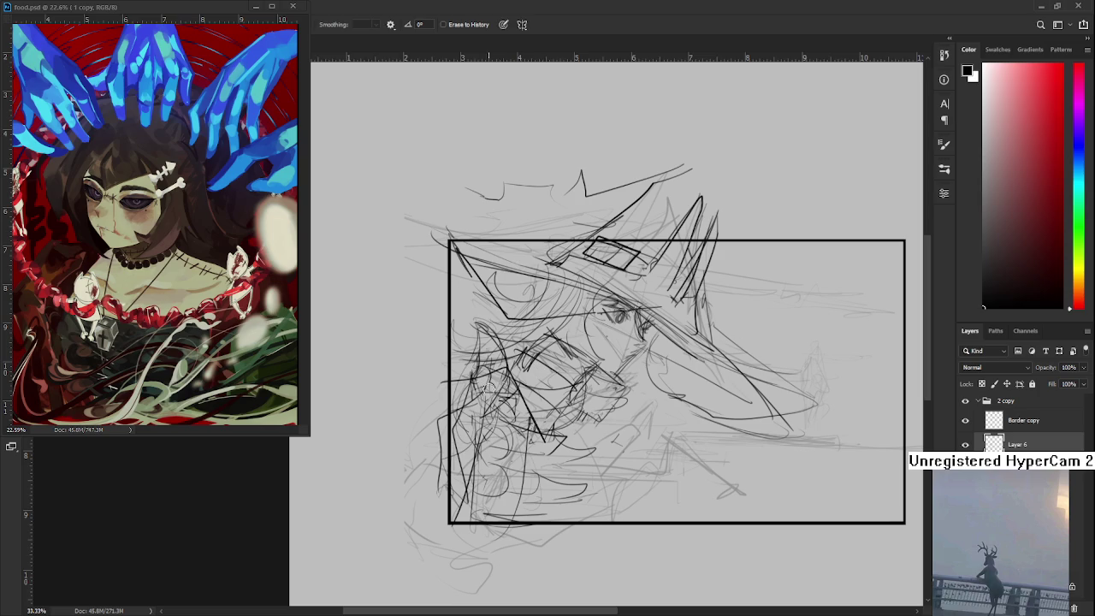
{"action": "mouse_move", "coordinate": [481, 330]}
{"action": "left_mouse_down"}
{"action": "mouse_move", "coordinate": [476, 381]}
{"action": "mouse_move", "coordinate": [504, 381]}
{"action": "left_mouse_up"}
{"action": "mouse_move", "coordinate": [479, 368]}
{"action": "left_mouse_down"}
{"action": "mouse_move", "coordinate": [514, 371]}
{"action": "mouse_move", "coordinate": [501, 370]}
{"action": "left_mouse_up"}
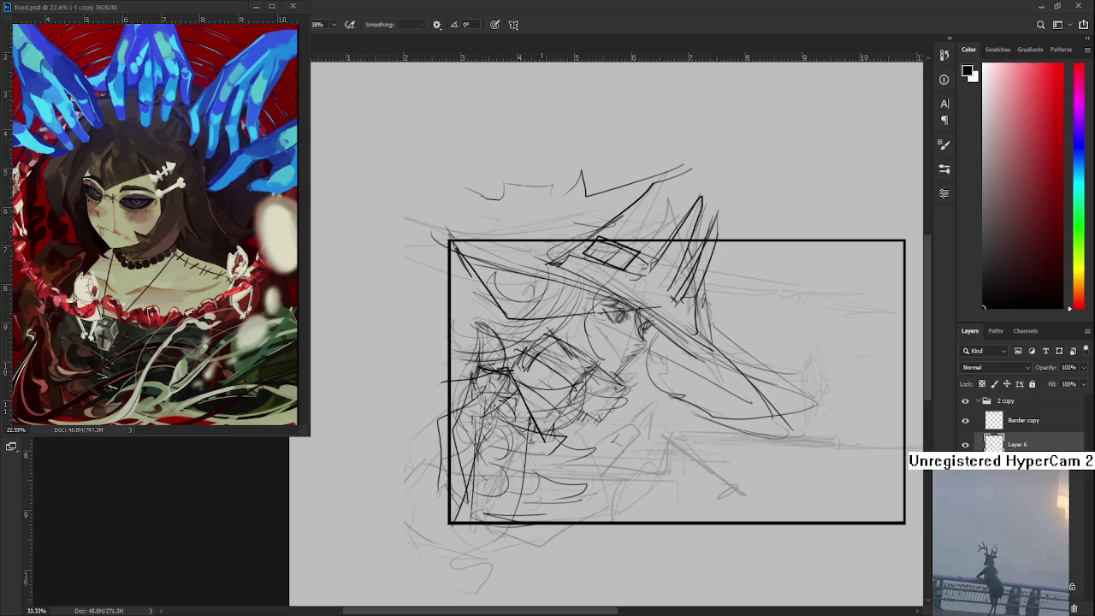
{"action": "mouse_move", "coordinate": [523, 479]}
{"action": "left_mouse_down"}
{"action": "mouse_move", "coordinate": [582, 484]}
{"action": "mouse_move", "coordinate": [593, 508]}
{"action": "left_mouse_up"}
{"action": "mouse_move", "coordinate": [549, 508]}
{"action": "left_mouse_down"}
{"action": "mouse_move", "coordinate": [511, 512]}
{"action": "mouse_move", "coordinate": [575, 503]}
{"action": "left_mouse_up"}
{"action": "left_click_drag", "start_coordinate": [538, 508], "coordinate": [569, 505]}
{"action": "mouse_move", "coordinate": [628, 467]}
{"action": "left_mouse_down"}
{"action": "mouse_move", "coordinate": [566, 475]}
{"action": "mouse_move", "coordinate": [577, 485]}
{"action": "left_mouse_up"}
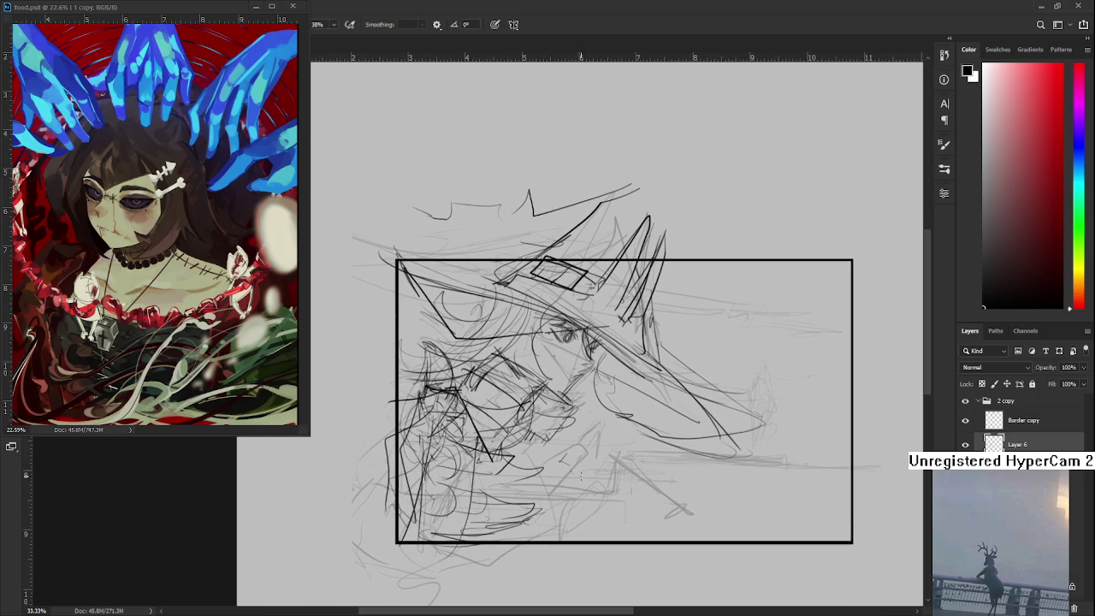
{"action": "left_click_drag", "start_coordinate": [606, 421], "coordinate": [625, 465]}
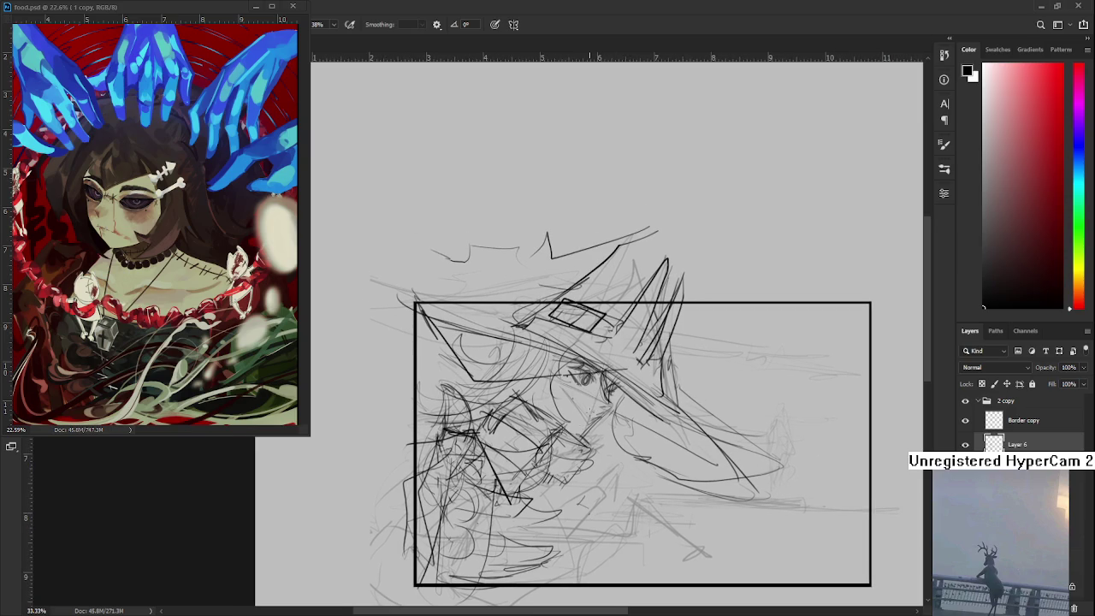
{"action": "left_click_drag", "start_coordinate": [593, 366], "coordinate": [627, 413]}
Select Layer 6 and add a new Layer 7 above it
{"action": "key", "text": "e"}
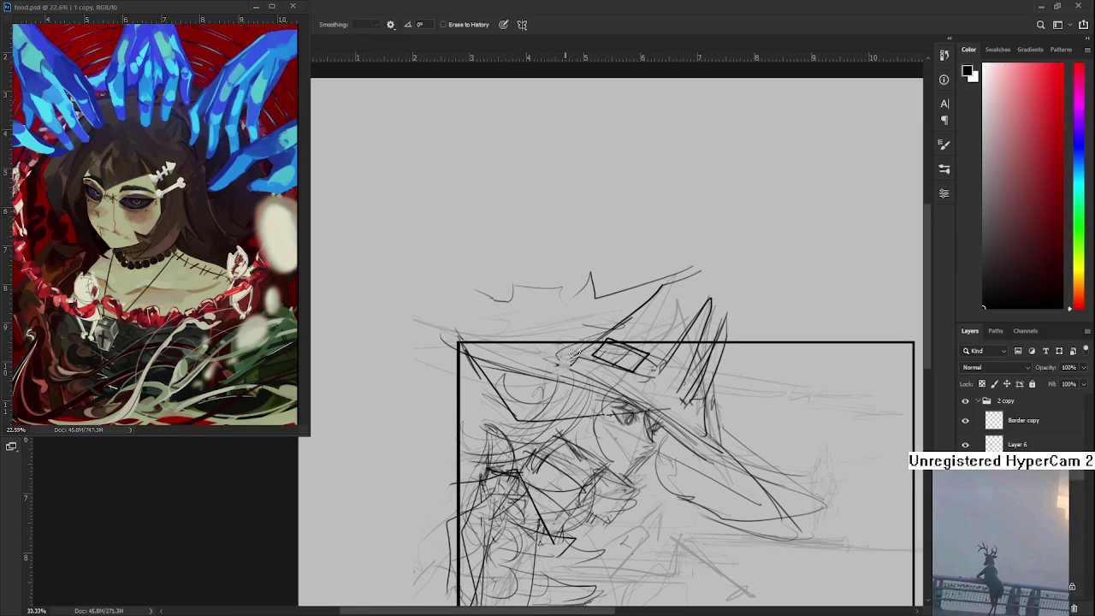
{"action": "key", "text": "b"}
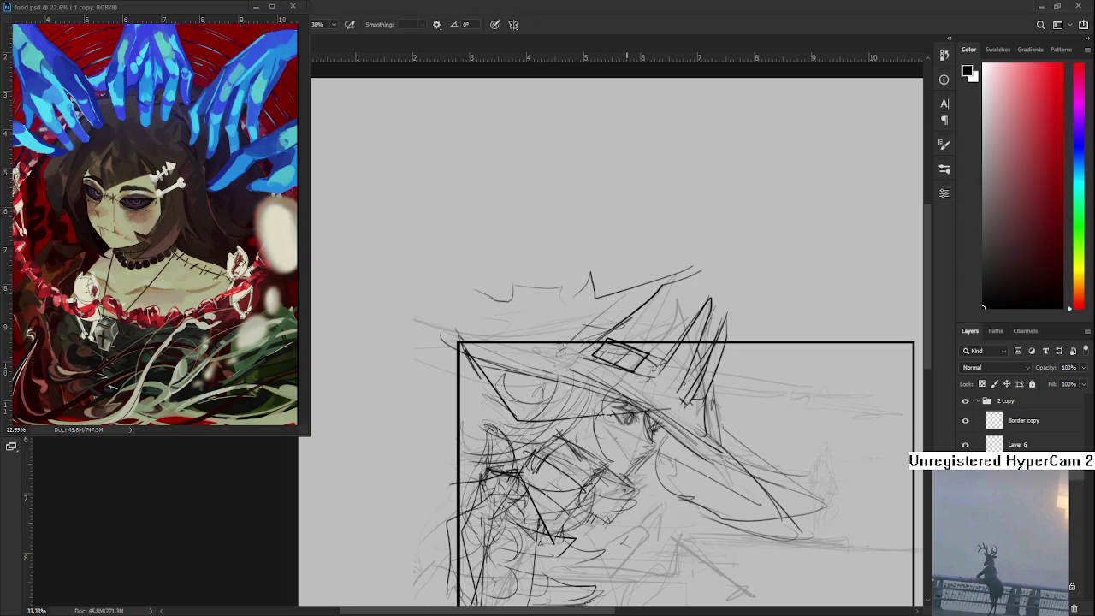
{"action": "left_click_drag", "start_coordinate": [575, 338], "coordinate": [566, 279]}
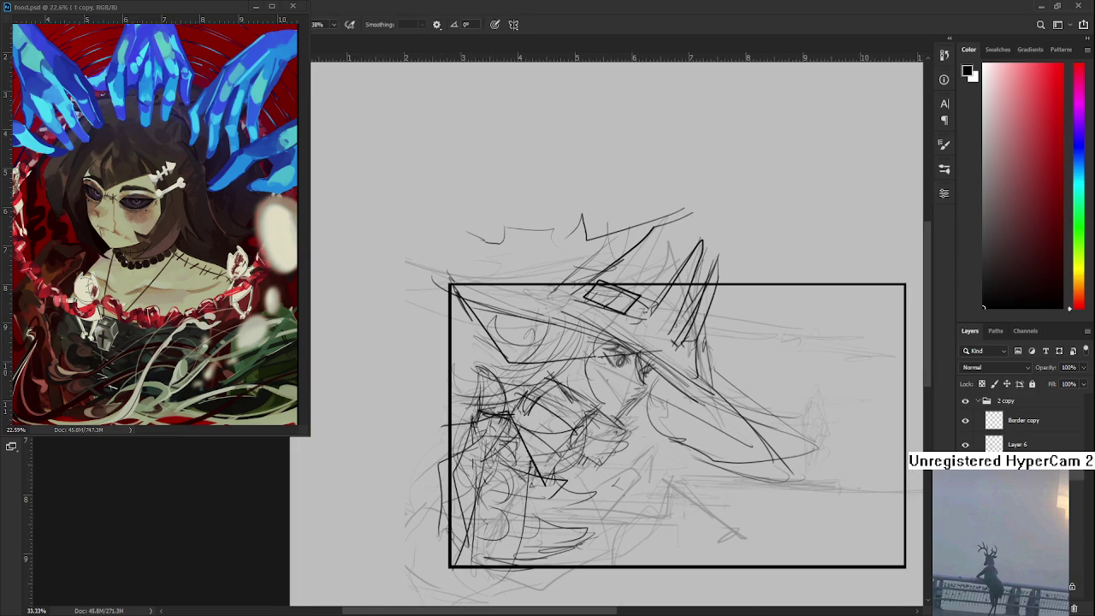
{"action": "left_click", "coordinate": [1018, 444]}
{"action": "key", "text": "ctrl+shift+alt+n"}
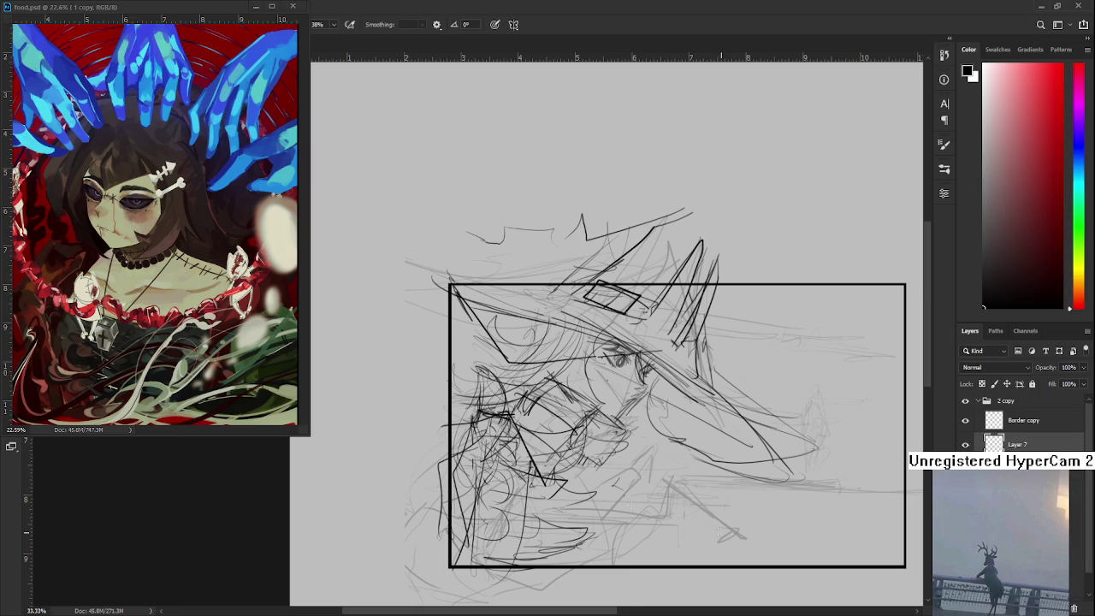
Recentre the view and add a short dark stroke at the right of the drawing
{"action": "left_click_drag", "start_coordinate": [650, 385], "coordinate": [603, 340]}
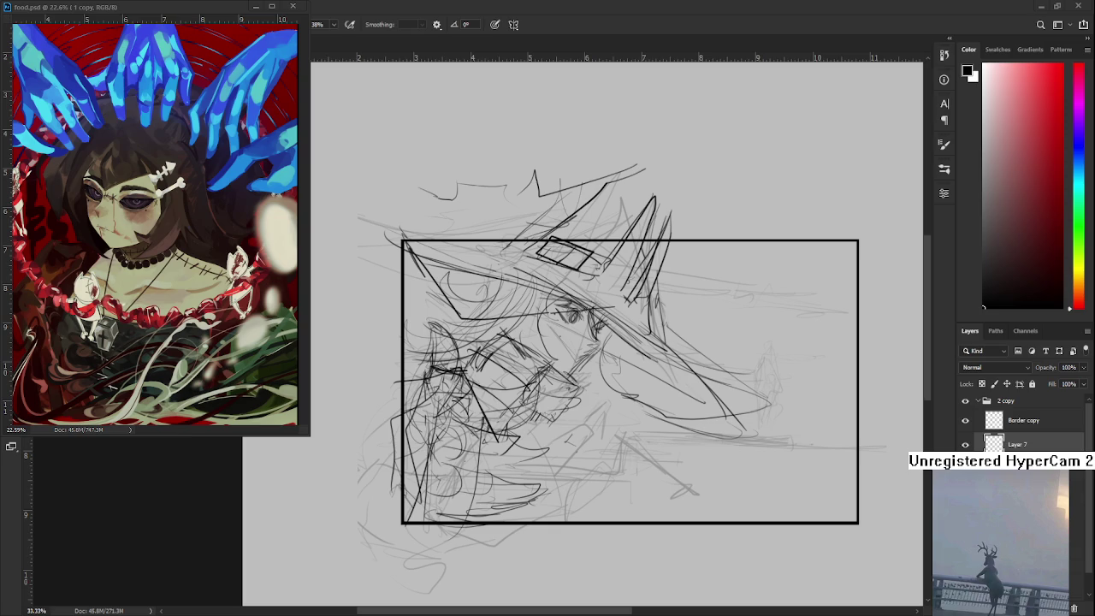
{"action": "mouse_move", "coordinate": [629, 381]}
{"action": "left_mouse_down"}
{"action": "mouse_move", "coordinate": [628, 390]}
{"action": "mouse_move", "coordinate": [663, 362]}
{"action": "mouse_move", "coordinate": [663, 373]}
{"action": "left_mouse_up"}
{"action": "left_click_drag", "start_coordinate": [689, 352], "coordinate": [681, 352]}
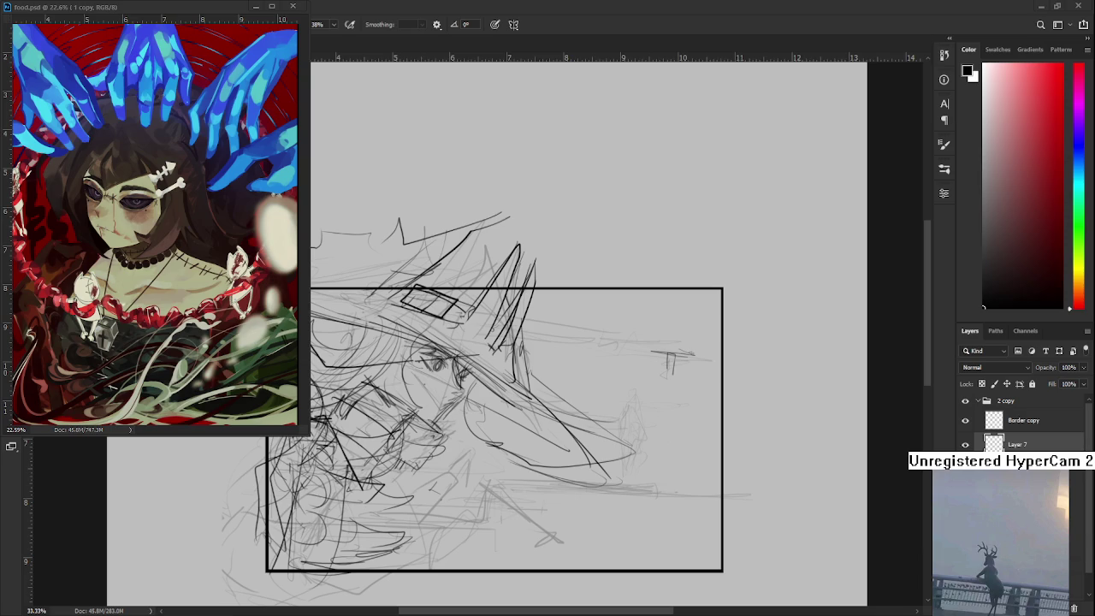
{"action": "mouse_move", "coordinate": [598, 343]}
{"action": "left_mouse_down"}
{"action": "mouse_move", "coordinate": [586, 403]}
{"action": "mouse_move", "coordinate": [564, 403]}
{"action": "left_mouse_up"}
{"action": "left_click_drag", "start_coordinate": [662, 412], "coordinate": [662, 421]}
{"action": "key", "text": "ctrl+z"}
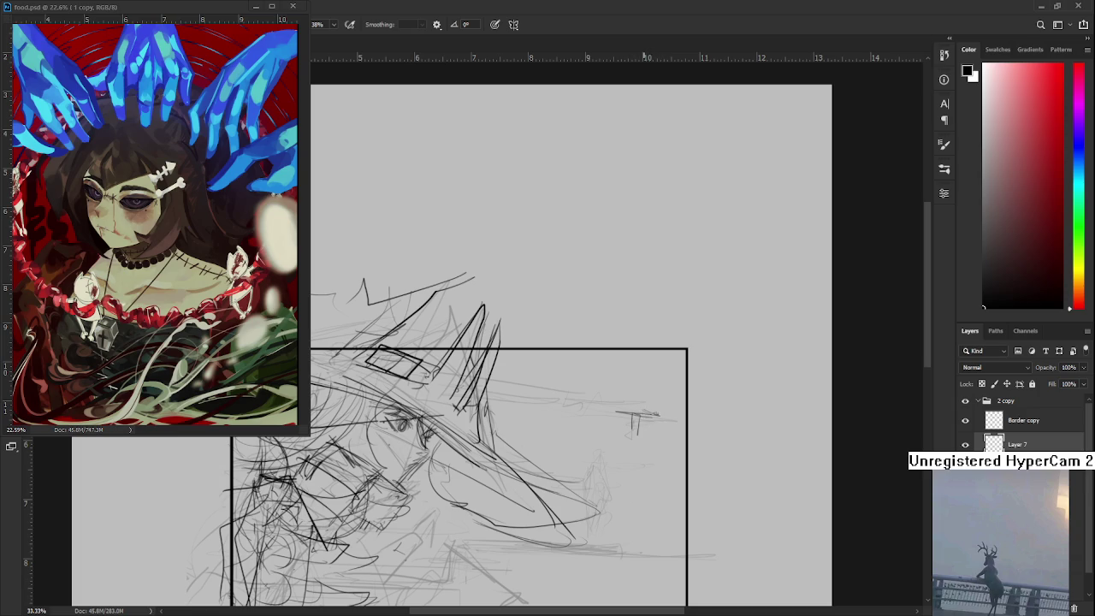
Draw a long horizontal line with tick marks and diagonal lines across the right half
{"action": "mouse_move", "coordinate": [537, 407]}
{"action": "left_mouse_down"}
{"action": "mouse_move", "coordinate": [659, 412]}
{"action": "mouse_move", "coordinate": [631, 409]}
{"action": "left_mouse_up"}
{"action": "key", "text": "ctrl+z"}
{"action": "left_click_drag", "start_coordinate": [542, 405], "coordinate": [674, 419]}
{"action": "left_click_drag", "start_coordinate": [566, 409], "coordinate": [568, 417]}
{"action": "left_click_drag", "start_coordinate": [481, 409], "coordinate": [523, 415]}
{"action": "left_click_drag", "start_coordinate": [482, 380], "coordinate": [582, 408]}
{"action": "key", "text": "ctrl+z"}
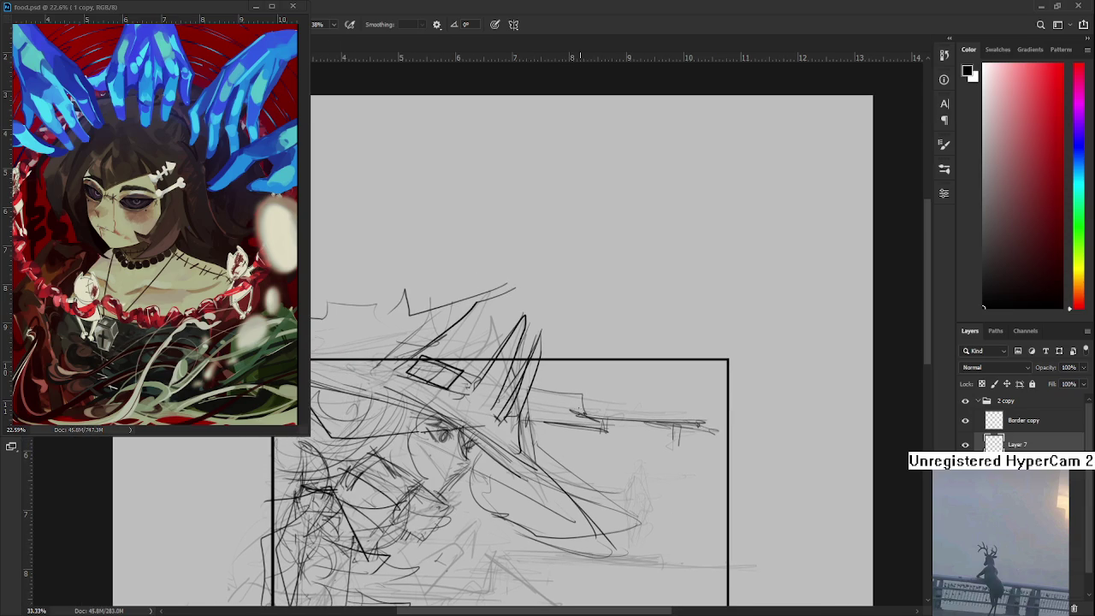
{"action": "mouse_move", "coordinate": [520, 382]}
{"action": "left_mouse_down"}
{"action": "mouse_move", "coordinate": [628, 392]}
{"action": "mouse_move", "coordinate": [588, 410]}
{"action": "mouse_move", "coordinate": [569, 399]}
{"action": "mouse_move", "coordinate": [626, 390]}
{"action": "left_mouse_up"}
Draw two parallel long horizontal lines extending past the frame's right edge
{"action": "left_click_drag", "start_coordinate": [626, 472], "coordinate": [643, 442]}
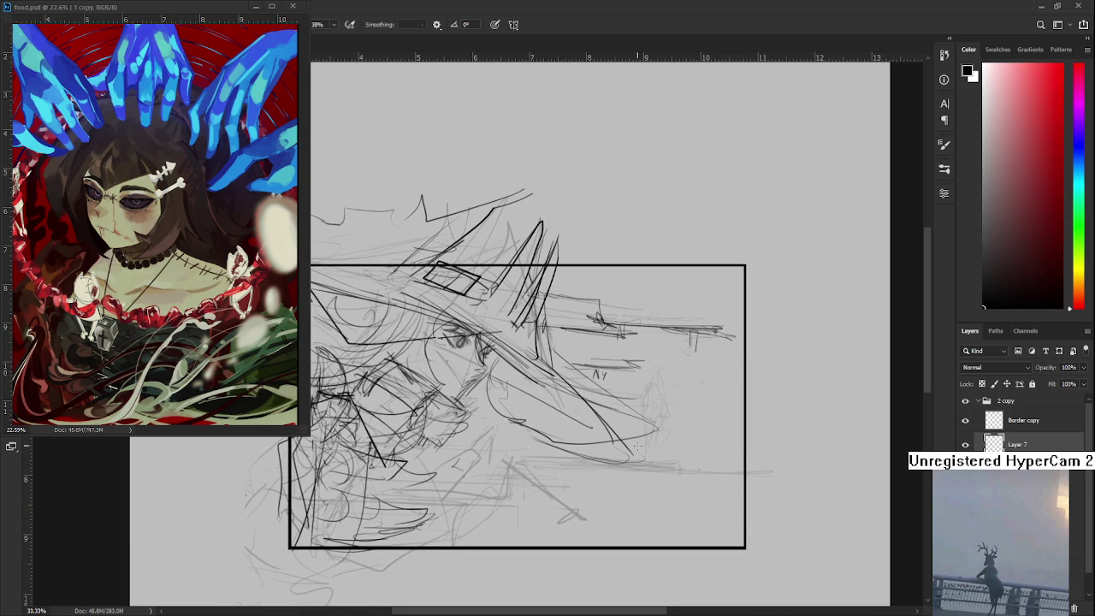
{"action": "mouse_move", "coordinate": [484, 443]}
{"action": "left_mouse_down"}
{"action": "mouse_move", "coordinate": [728, 453]}
{"action": "mouse_move", "coordinate": [691, 409]}
{"action": "left_mouse_up"}
{"action": "key", "text": "ctrl+z"}
{"action": "mouse_move", "coordinate": [529, 433]}
{"action": "left_mouse_down"}
{"action": "mouse_move", "coordinate": [757, 438]}
{"action": "mouse_move", "coordinate": [761, 452]}
{"action": "left_mouse_up"}
{"action": "key", "text": "ctrl+z"}
{"action": "key", "text": "ctrl+z"}
{"action": "left_click_drag", "start_coordinate": [509, 442], "coordinate": [781, 448]}
{"action": "left_click_drag", "start_coordinate": [526, 435], "coordinate": [778, 450]}
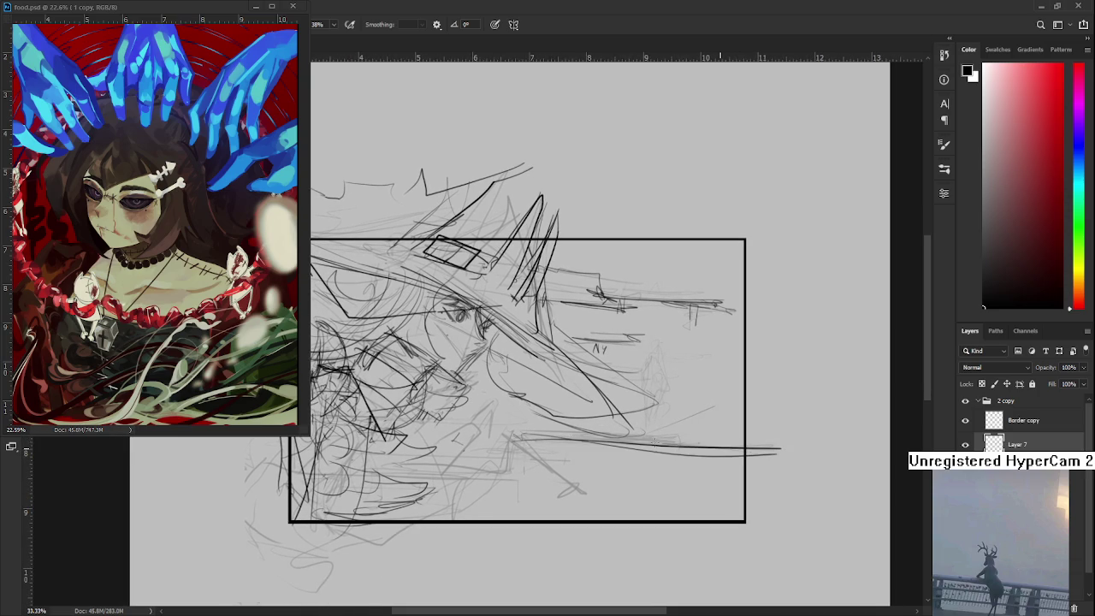
{"action": "key", "text": "ctrl+z"}
{"action": "left_click_drag", "start_coordinate": [525, 436], "coordinate": [723, 450]}
Add a lower long horizontal stroke and small vertical marks near the lower right
{"action": "left_click_drag", "start_coordinate": [584, 437], "coordinate": [792, 457]}
{"action": "left_click_drag", "start_coordinate": [530, 443], "coordinate": [708, 459]}
{"action": "key", "text": "ctrl+z"}
{"action": "left_click_drag", "start_coordinate": [533, 444], "coordinate": [809, 460]}
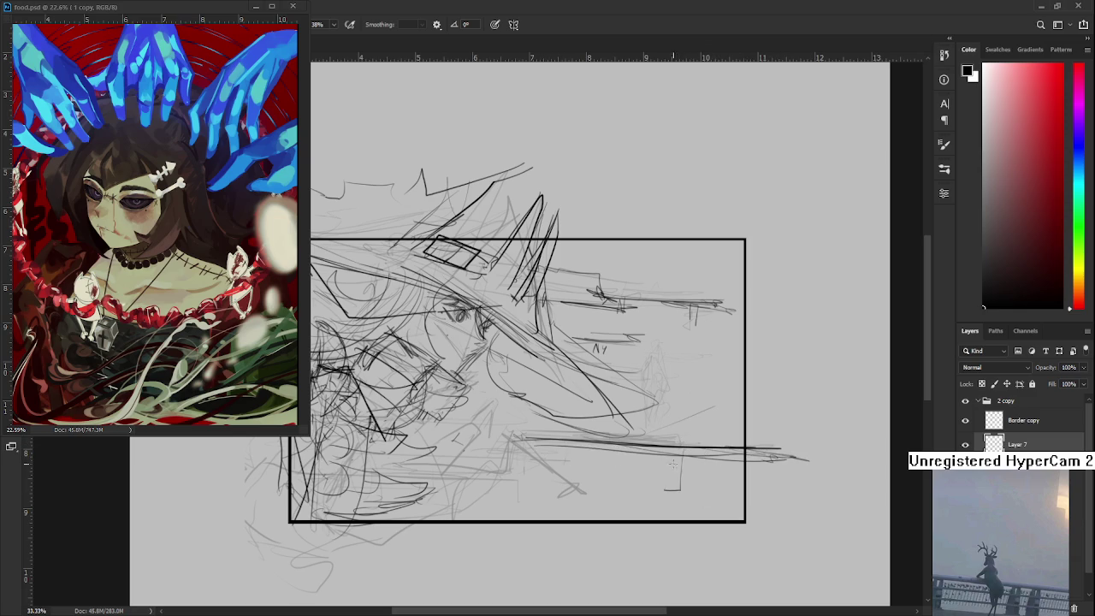
{"action": "mouse_move", "coordinate": [656, 458]}
{"action": "left_mouse_down"}
{"action": "mouse_move", "coordinate": [664, 499]}
{"action": "mouse_move", "coordinate": [639, 484]}
{"action": "mouse_move", "coordinate": [718, 510]}
{"action": "left_mouse_up"}
{"action": "left_click_drag", "start_coordinate": [741, 505], "coordinate": [730, 519]}
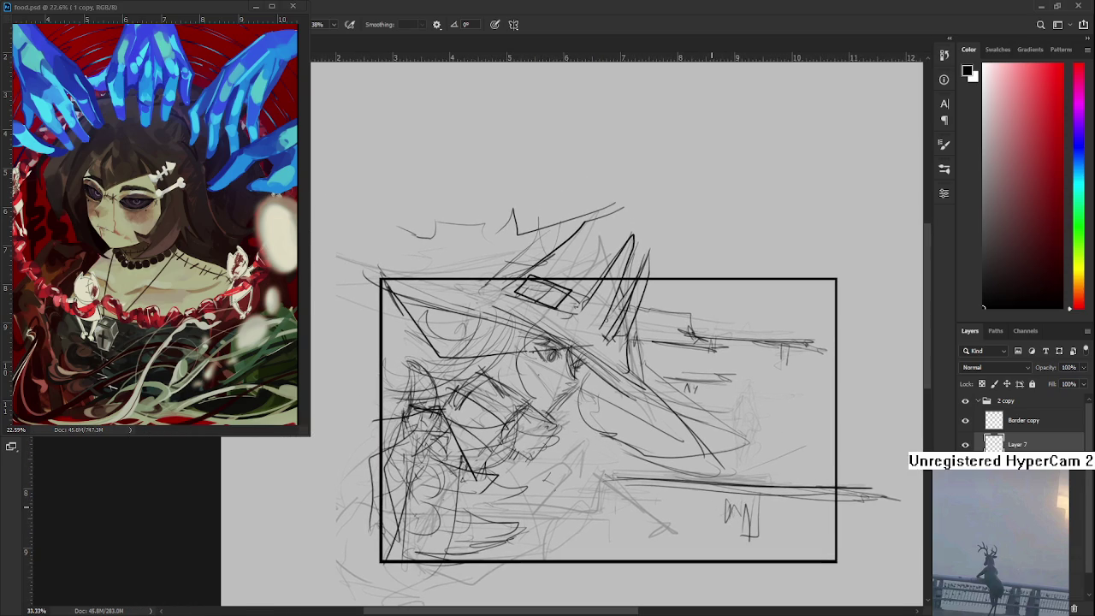
{"action": "key", "text": "ctrl+t"}
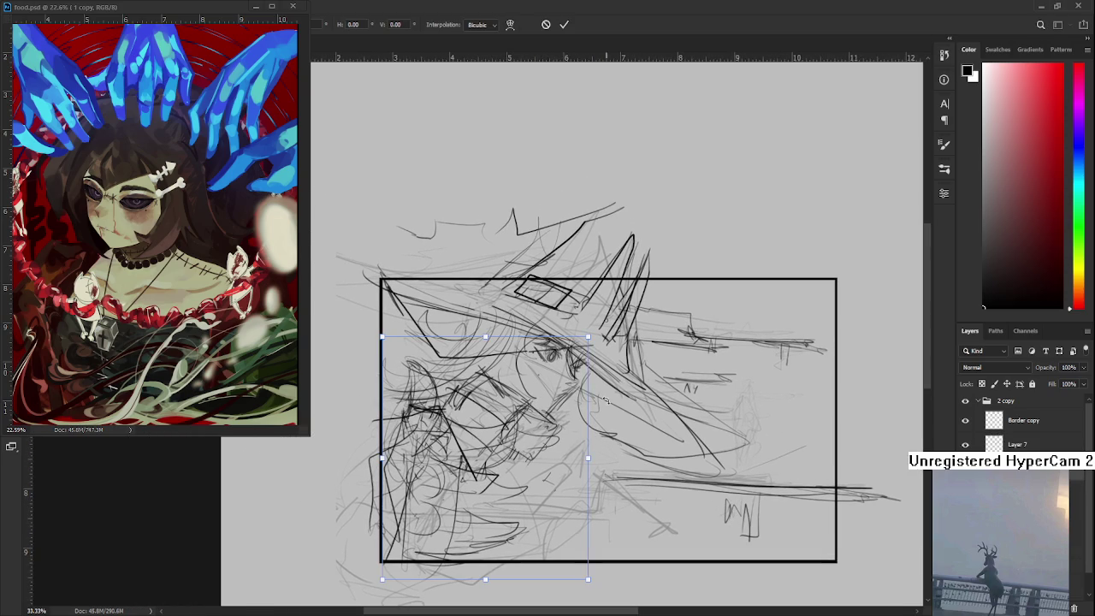
Shrink and lift the lower-left hair area, then erase the small scribble marks at lower right
{"action": "left_click_drag", "start_coordinate": [588, 337], "coordinate": [549, 383]}
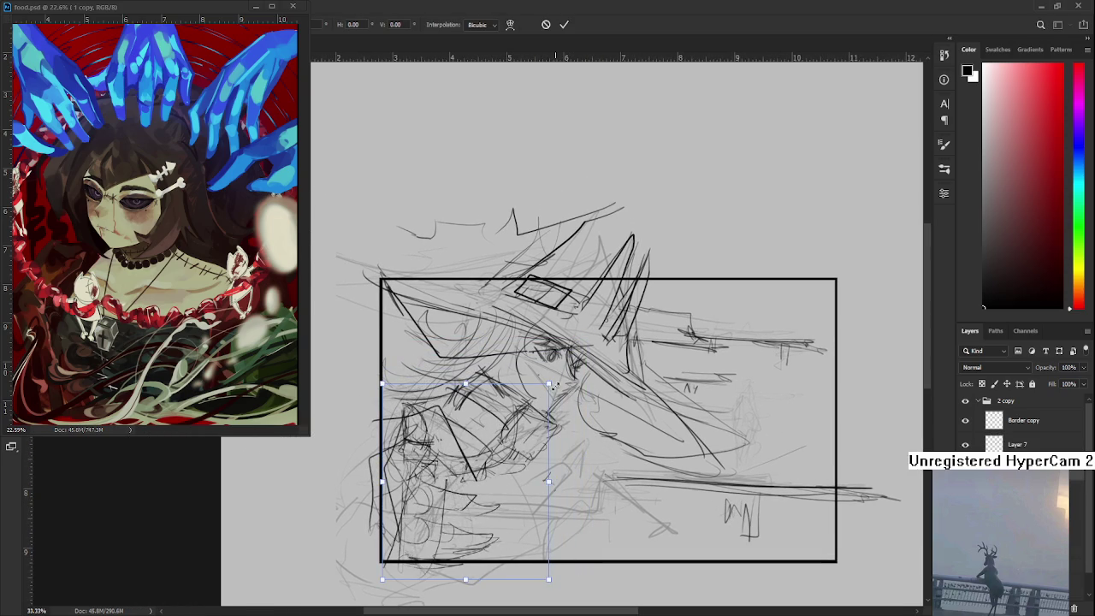
{"action": "left_click_drag", "start_coordinate": [520, 476], "coordinate": [518, 459]}
{"action": "key", "text": "Return"}
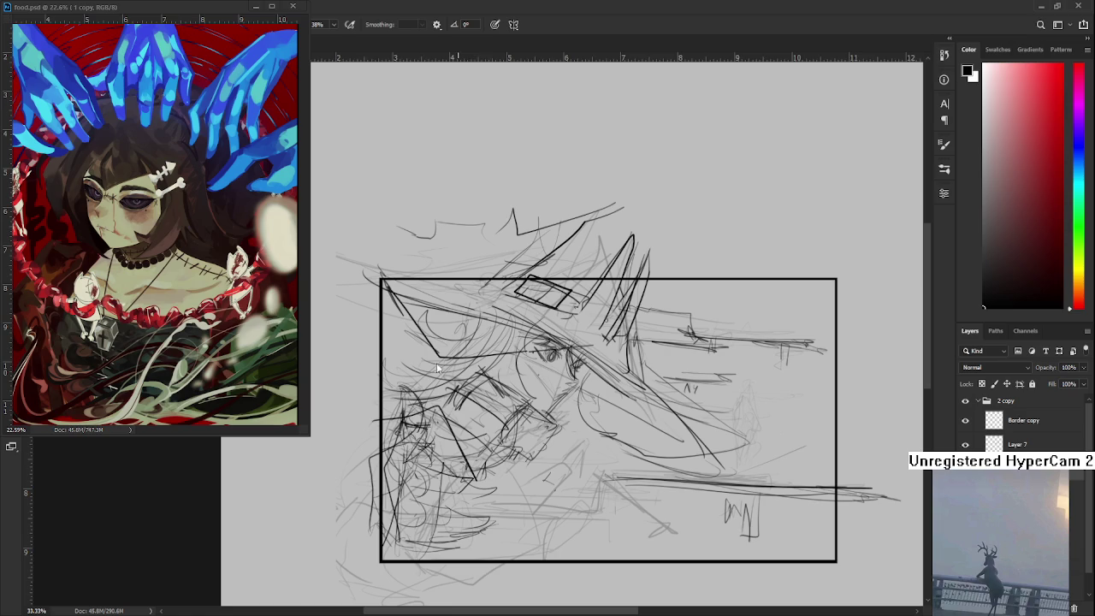
{"action": "scroll", "coordinate": [724, 445], "scroll_direction": "down", "scroll_amount": 1}
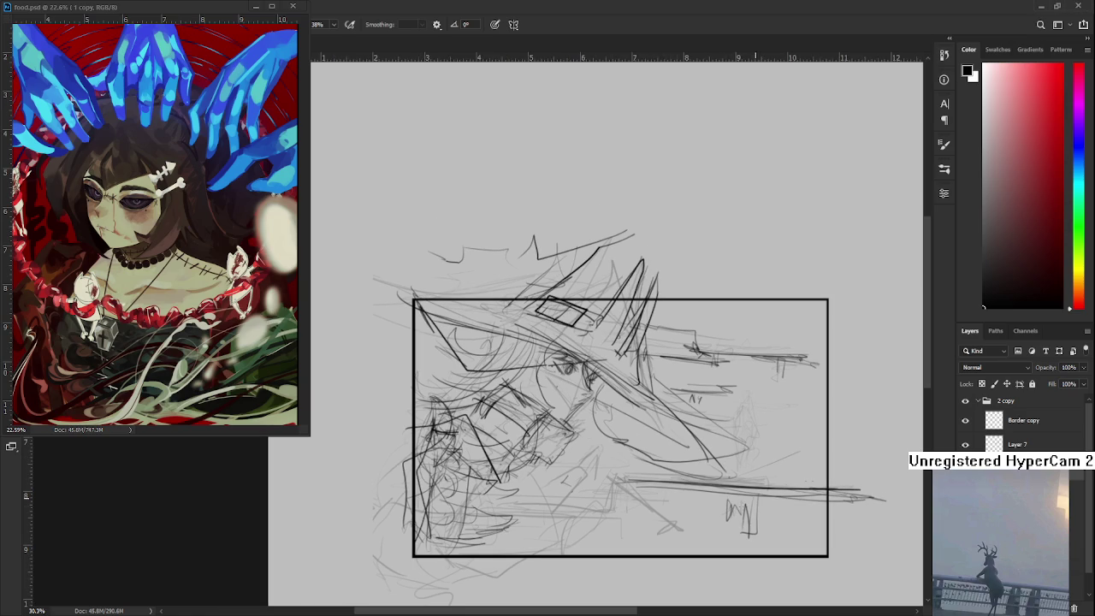
{"action": "scroll", "coordinate": [725, 441], "scroll_direction": "down", "scroll_amount": 1}
{"action": "key", "text": "e"}
{"action": "left_click_drag", "start_coordinate": [768, 481], "coordinate": [753, 441]}
Draw long horizontal strokes at the right, undoing a misplaced vertical, plus a small hooked stroke
{"action": "left_click_drag", "start_coordinate": [652, 440], "coordinate": [831, 441]}
{"action": "left_click_drag", "start_coordinate": [684, 436], "coordinate": [788, 437]}
{"action": "mouse_move", "coordinate": [700, 443]}
{"action": "left_mouse_down"}
{"action": "mouse_move", "coordinate": [701, 475]}
{"action": "mouse_move", "coordinate": [573, 464]}
{"action": "left_mouse_up"}
{"action": "mouse_move", "coordinate": [716, 474]}
{"action": "left_mouse_down"}
{"action": "mouse_move", "coordinate": [600, 462]}
{"action": "mouse_move", "coordinate": [703, 466]}
{"action": "mouse_move", "coordinate": [570, 440]}
{"action": "mouse_move", "coordinate": [694, 428]}
{"action": "left_mouse_up"}
{"action": "key", "text": "ctrl+z"}
{"action": "left_click_drag", "start_coordinate": [604, 411], "coordinate": [609, 426]}
Add horizontal strokes in the lower frame and short, faint dashes along its bottom
{"action": "mouse_move", "coordinate": [534, 412]}
{"action": "left_mouse_down"}
{"action": "mouse_move", "coordinate": [638, 414]}
{"action": "mouse_move", "coordinate": [468, 399]}
{"action": "left_mouse_up"}
{"action": "left_click_drag", "start_coordinate": [544, 393], "coordinate": [491, 395]}
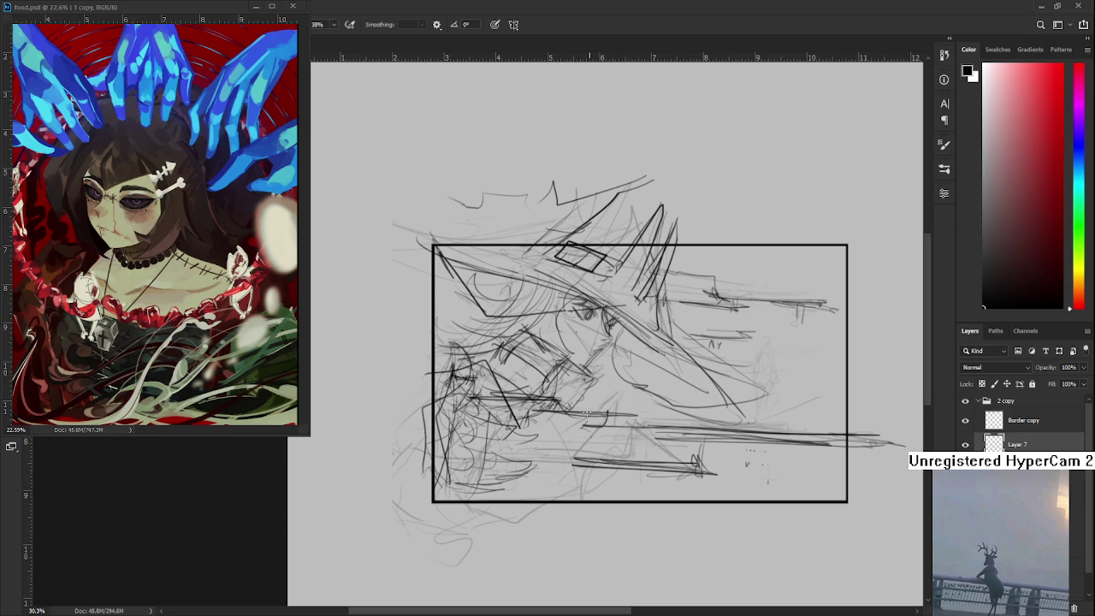
{"action": "left_click_drag", "start_coordinate": [603, 470], "coordinate": [579, 484]}
{"action": "mouse_move", "coordinate": [575, 483]}
{"action": "left_mouse_down"}
{"action": "mouse_move", "coordinate": [508, 479]}
{"action": "mouse_move", "coordinate": [491, 451]}
{"action": "mouse_move", "coordinate": [491, 472]}
{"action": "mouse_move", "coordinate": [467, 489]}
{"action": "mouse_move", "coordinate": [583, 486]}
{"action": "left_mouse_up"}
{"action": "mouse_move", "coordinate": [694, 436]}
{"action": "left_mouse_down"}
{"action": "mouse_move", "coordinate": [693, 467]}
{"action": "mouse_move", "coordinate": [626, 453]}
{"action": "left_mouse_up"}
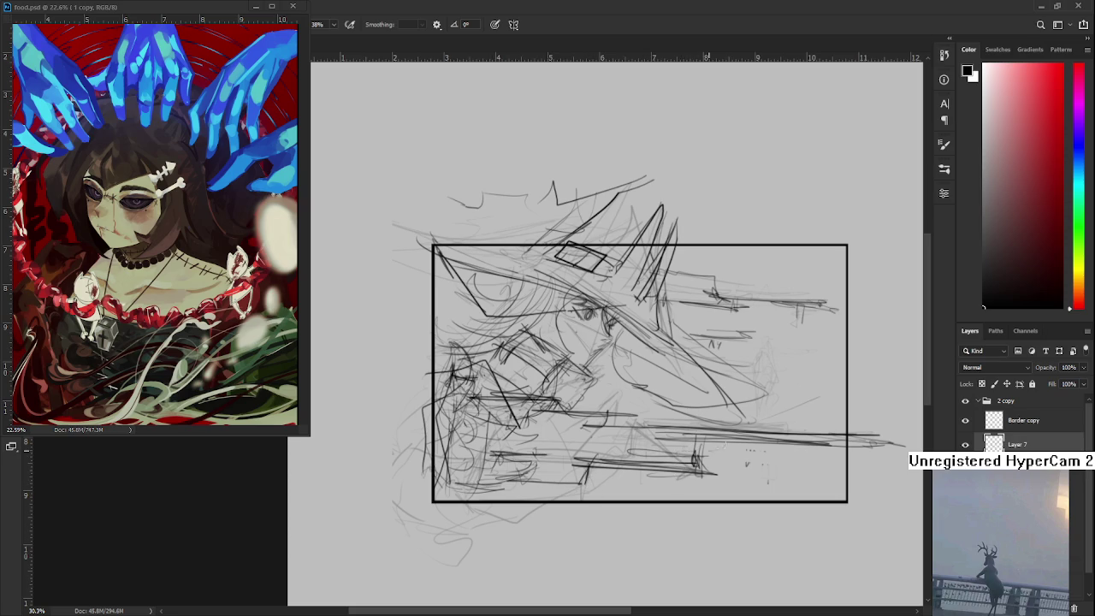
{"action": "left_click_drag", "start_coordinate": [723, 446], "coordinate": [719, 462]}
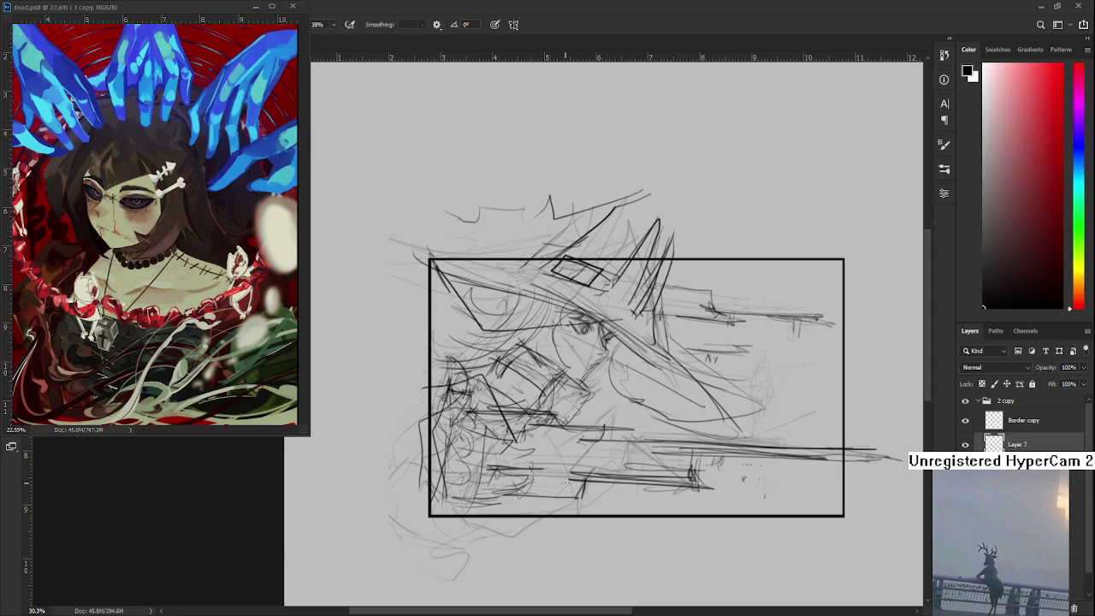
{"action": "mouse_move", "coordinate": [578, 458]}
{"action": "left_mouse_down"}
{"action": "mouse_move", "coordinate": [580, 494]}
{"action": "mouse_move", "coordinate": [594, 496]}
{"action": "left_mouse_up"}
{"action": "mouse_move", "coordinate": [534, 481]}
{"action": "left_mouse_down"}
{"action": "mouse_move", "coordinate": [592, 495]}
{"action": "mouse_move", "coordinate": [562, 488]}
{"action": "left_mouse_up"}
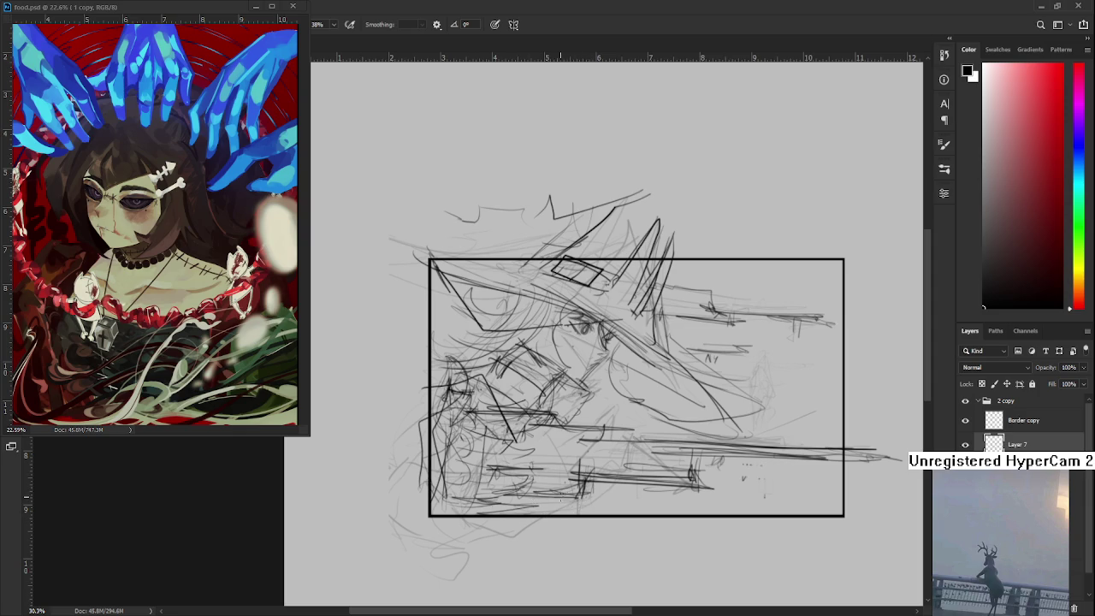
{"action": "mouse_move", "coordinate": [558, 501]}
{"action": "left_mouse_down"}
{"action": "mouse_move", "coordinate": [476, 505]}
{"action": "mouse_move", "coordinate": [581, 489]}
{"action": "mouse_move", "coordinate": [573, 479]}
{"action": "mouse_move", "coordinate": [597, 473]}
{"action": "mouse_move", "coordinate": [581, 494]}
{"action": "left_mouse_up"}
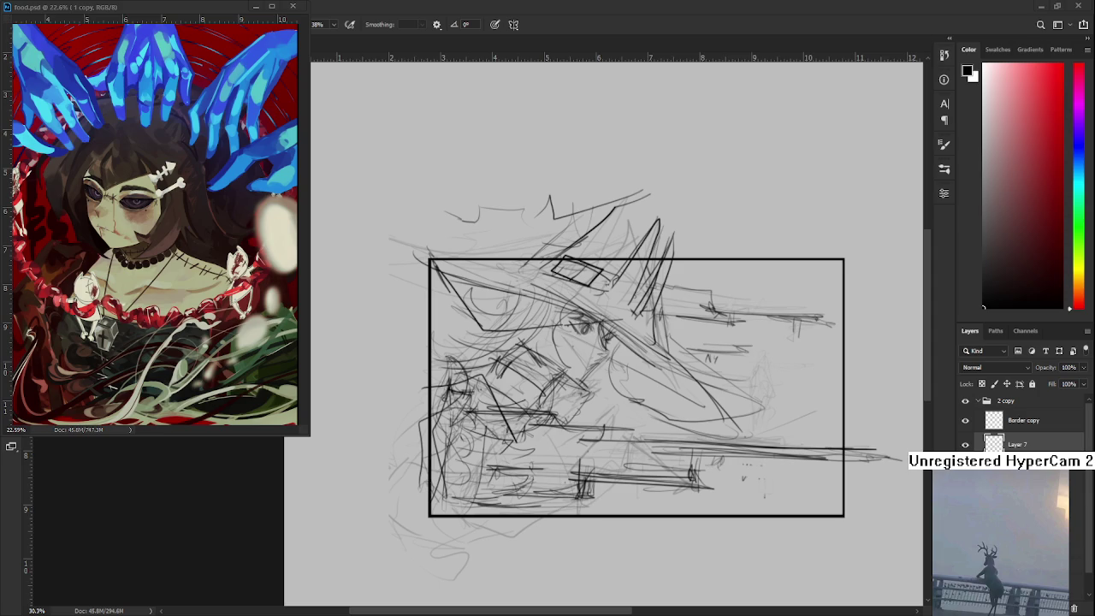
Pan across the sketch and stretch the black border rectangle's right edge outward
{"action": "left_click_drag", "start_coordinate": [650, 414], "coordinate": [473, 504]}
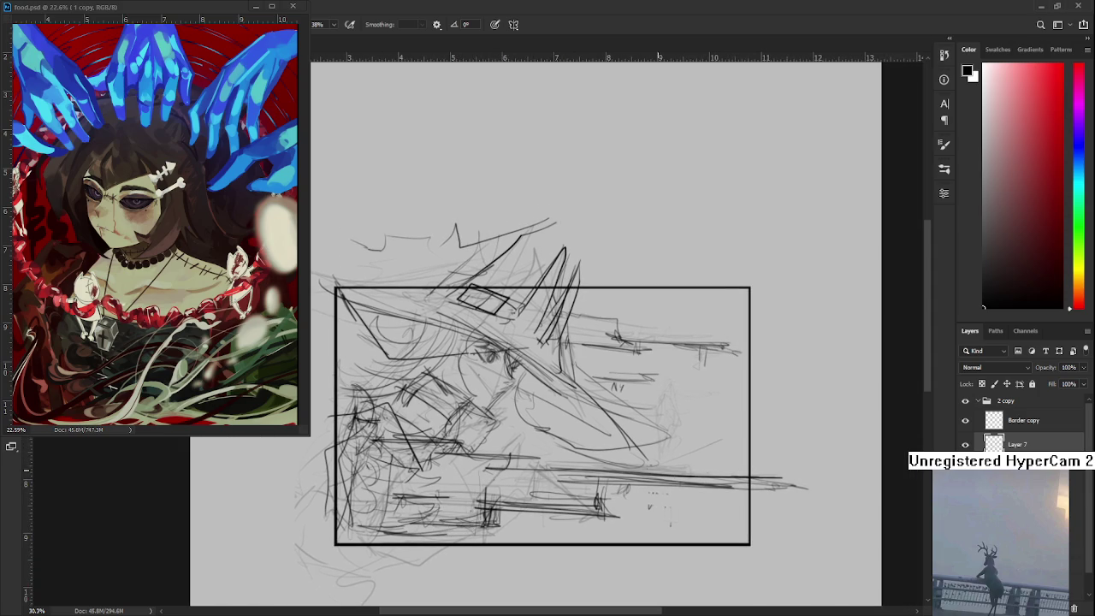
{"action": "left_click_drag", "start_coordinate": [825, 485], "coordinate": [864, 482]}
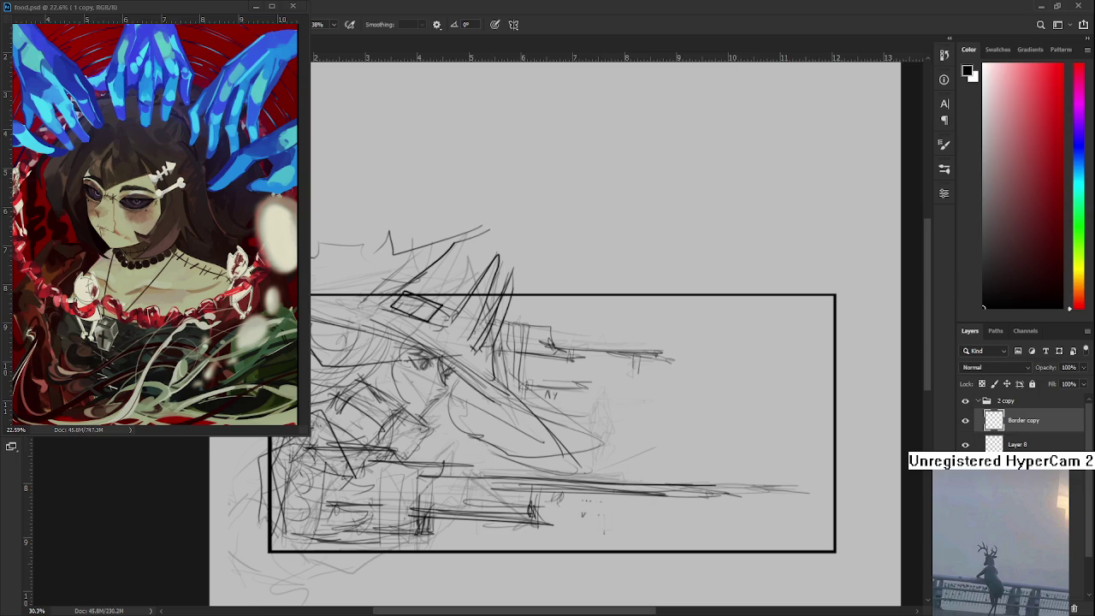
On Layer 8, draw a large arc, a long S-curve and short curves beneath it
{"action": "left_click", "coordinate": [975, 444]}
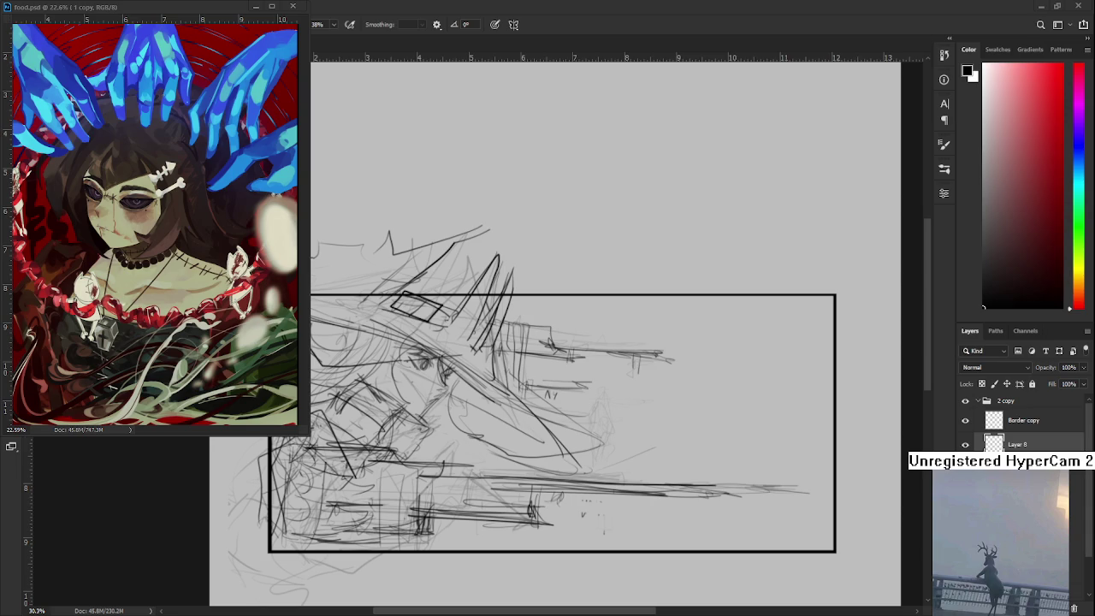
{"action": "scroll", "coordinate": [709, 435], "scroll_direction": "up", "scroll_amount": 2}
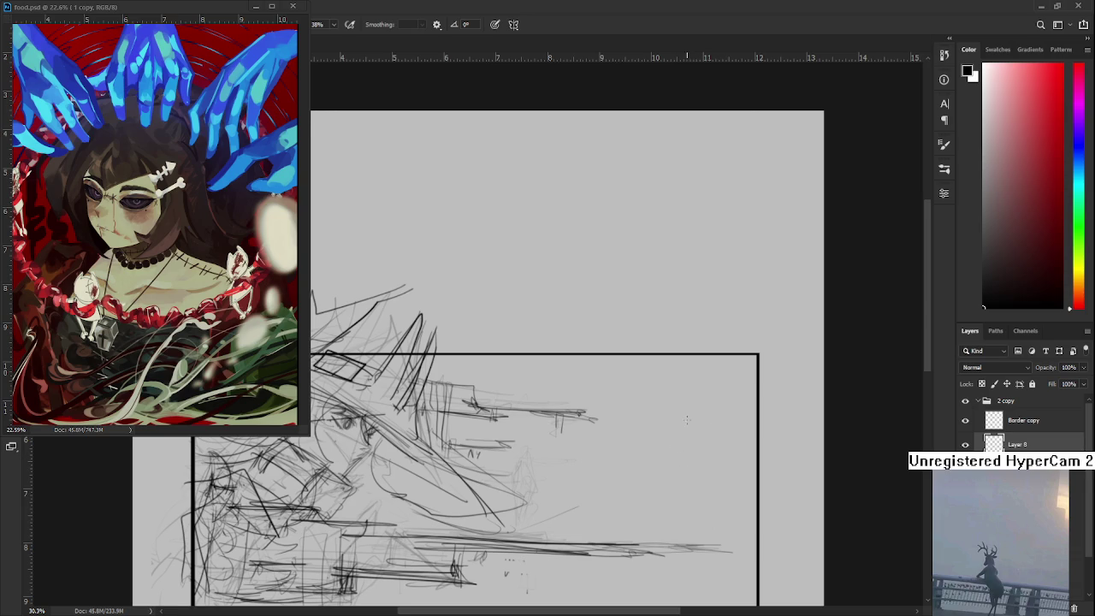
{"action": "scroll", "coordinate": [672, 425], "scroll_direction": "up", "scroll_amount": 1}
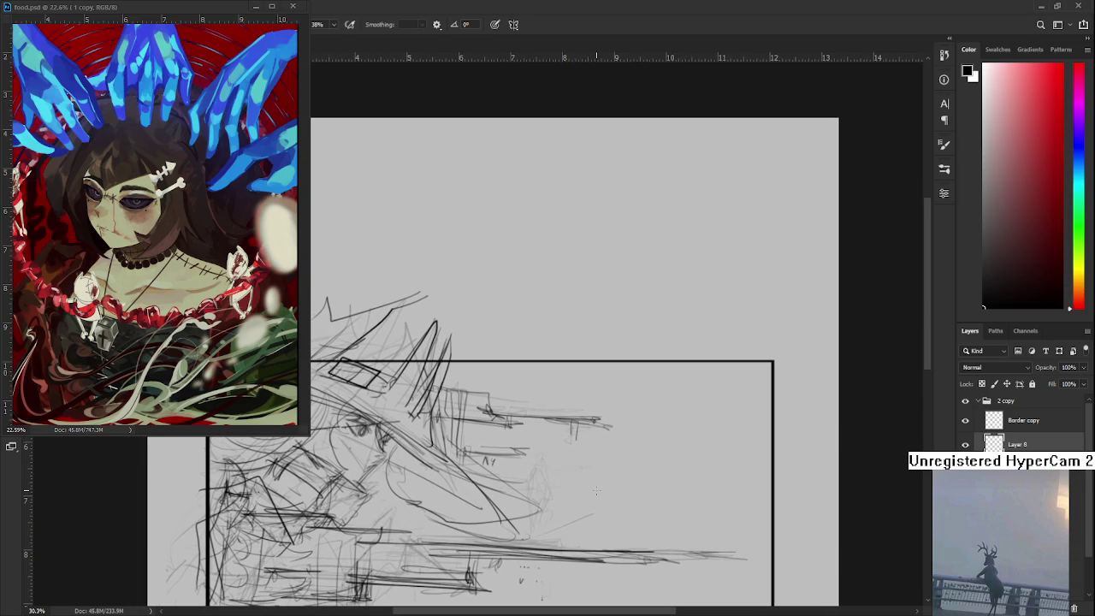
{"action": "scroll", "coordinate": [596, 490], "scroll_direction": "down", "scroll_amount": 1}
{"action": "left_click_drag", "start_coordinate": [502, 312], "coordinate": [513, 472]}
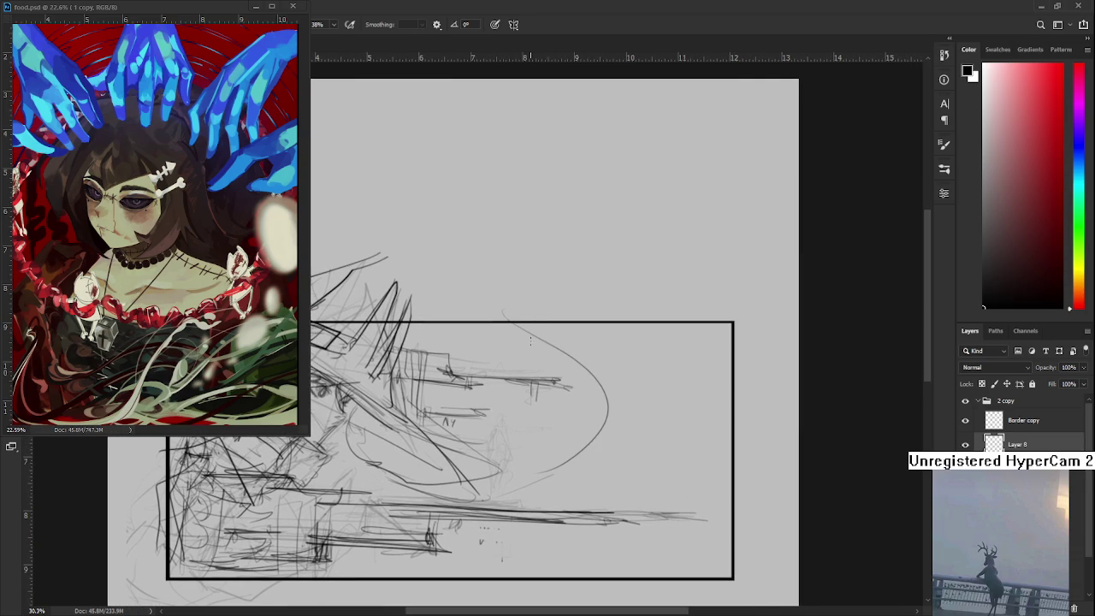
{"action": "left_click_drag", "start_coordinate": [510, 328], "coordinate": [513, 511]}
{"action": "left_click_drag", "start_coordinate": [547, 472], "coordinate": [587, 508]}
{"action": "left_click_drag", "start_coordinate": [515, 519], "coordinate": [475, 555]}
{"action": "mouse_move", "coordinate": [606, 527]}
{"action": "left_mouse_down"}
{"action": "mouse_move", "coordinate": [583, 568]}
{"action": "mouse_move", "coordinate": [604, 574]}
{"action": "left_mouse_up"}
Add a big left-bulging curve with an inner curl and a small teardrop shape at right
{"action": "scroll", "coordinate": [604, 528], "scroll_direction": "up", "scroll_amount": 1}
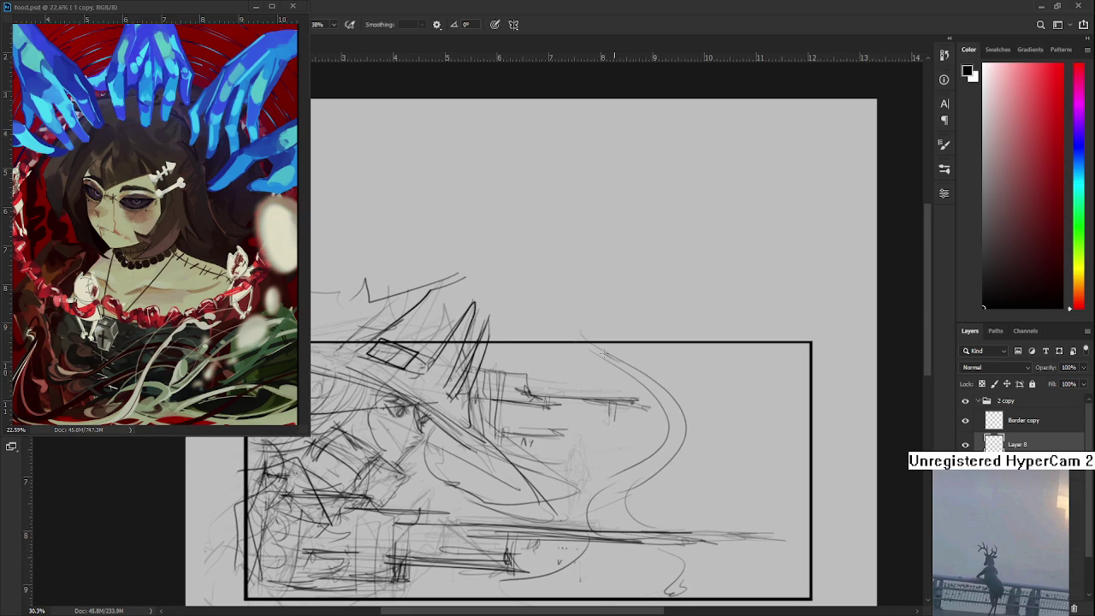
{"action": "left_click_drag", "start_coordinate": [582, 343], "coordinate": [569, 395]}
{"action": "mouse_move", "coordinate": [605, 363]}
{"action": "left_mouse_down"}
{"action": "mouse_move", "coordinate": [599, 391]}
{"action": "mouse_move", "coordinate": [621, 459]}
{"action": "left_mouse_up"}
{"action": "left_click_drag", "start_coordinate": [730, 386], "coordinate": [730, 461]}
{"action": "left_click_drag", "start_coordinate": [748, 424], "coordinate": [734, 472]}
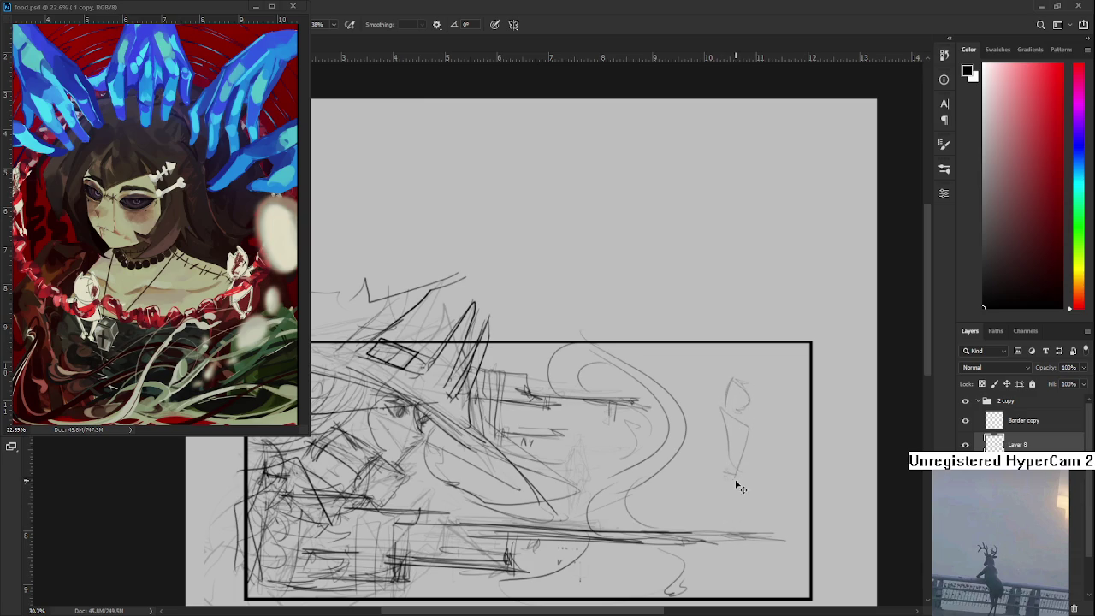
Undo the teardrop strokes and erase the leftover faint stroke
{"action": "key", "text": "ctrl+z"}
{"action": "key", "text": "ctrl+z"}
{"action": "key", "text": "ctrl+z"}
{"action": "key", "text": "ctrl+z"}
{"action": "key", "text": "ctrl+z"}
{"action": "scroll", "coordinate": [694, 412], "scroll_direction": "up", "scroll_amount": 1}
{"action": "left_click_drag", "start_coordinate": [738, 448], "coordinate": [702, 442]}
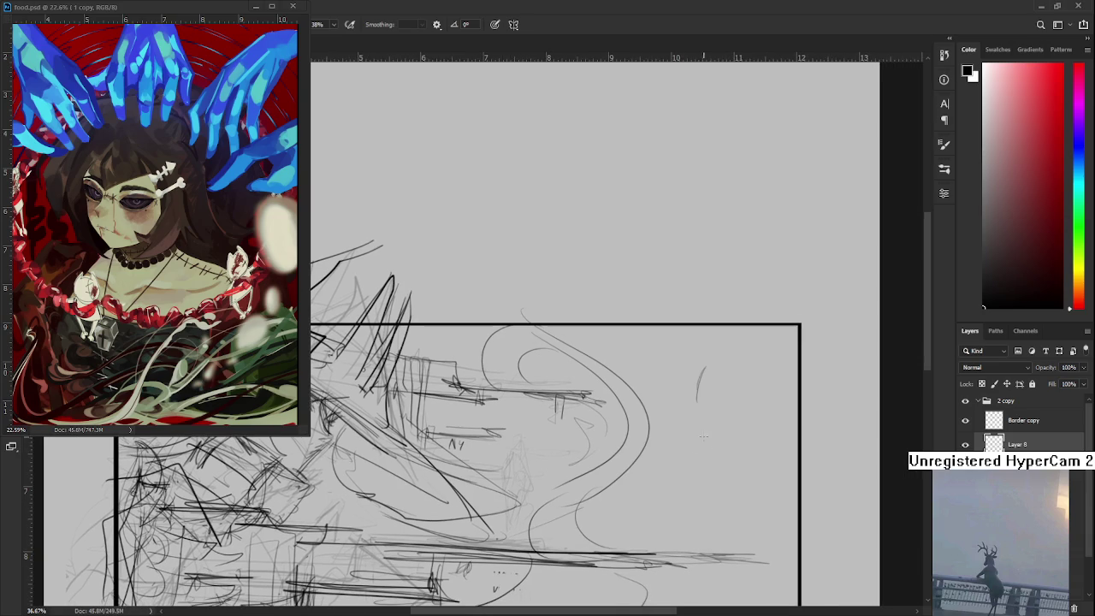
{"action": "key", "text": "e"}
{"action": "left_click_drag", "start_coordinate": [699, 381], "coordinate": [701, 394]}
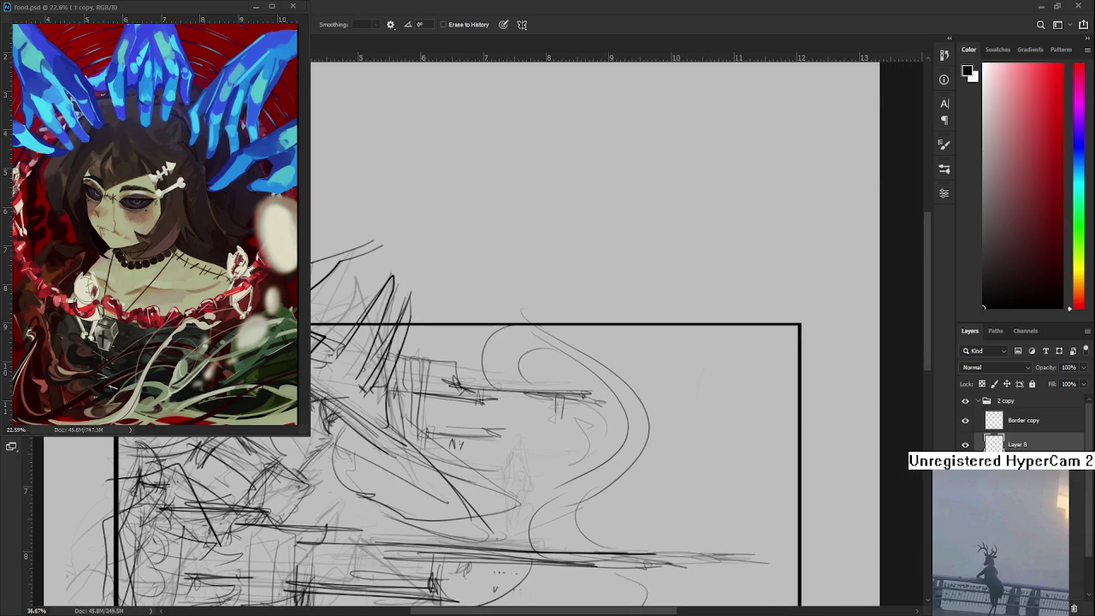
Sketch a stick figure with a box-shaped head, neck, torso, arm and legs
{"action": "scroll", "coordinate": [704, 454], "scroll_direction": "up", "scroll_amount": 1}
{"action": "mouse_move", "coordinate": [704, 454]}
{"action": "left_mouse_down"}
{"action": "mouse_move", "coordinate": [664, 395]}
{"action": "mouse_move", "coordinate": [669, 424]}
{"action": "left_mouse_up"}
{"action": "key", "text": "b"}
{"action": "mouse_move", "coordinate": [682, 382]}
{"action": "left_mouse_down"}
{"action": "mouse_move", "coordinate": [702, 428]}
{"action": "mouse_move", "coordinate": [669, 433]}
{"action": "mouse_move", "coordinate": [656, 382]}
{"action": "mouse_move", "coordinate": [662, 431]}
{"action": "mouse_move", "coordinate": [684, 439]}
{"action": "mouse_move", "coordinate": [671, 402]}
{"action": "mouse_move", "coordinate": [655, 411]}
{"action": "mouse_move", "coordinate": [680, 398]}
{"action": "mouse_move", "coordinate": [657, 440]}
{"action": "mouse_move", "coordinate": [681, 433]}
{"action": "left_mouse_up"}
{"action": "mouse_move", "coordinate": [657, 387]}
{"action": "left_mouse_down"}
{"action": "mouse_move", "coordinate": [648, 460]}
{"action": "mouse_move", "coordinate": [676, 397]}
{"action": "mouse_move", "coordinate": [721, 431]}
{"action": "mouse_move", "coordinate": [651, 449]}
{"action": "mouse_move", "coordinate": [668, 423]}
{"action": "mouse_move", "coordinate": [674, 469]}
{"action": "mouse_move", "coordinate": [670, 414]}
{"action": "left_mouse_up"}
{"action": "left_click_drag", "start_coordinate": [676, 402], "coordinate": [701, 408]}
{"action": "mouse_move", "coordinate": [660, 342]}
{"action": "left_mouse_down"}
{"action": "mouse_move", "coordinate": [649, 392]}
{"action": "mouse_move", "coordinate": [681, 402]}
{"action": "mouse_move", "coordinate": [671, 438]}
{"action": "mouse_move", "coordinate": [687, 435]}
{"action": "left_mouse_up"}
{"action": "left_click_drag", "start_coordinate": [684, 372], "coordinate": [672, 487]}
{"action": "key", "text": "ctrl+t"}
{"action": "key", "text": "Escape"}
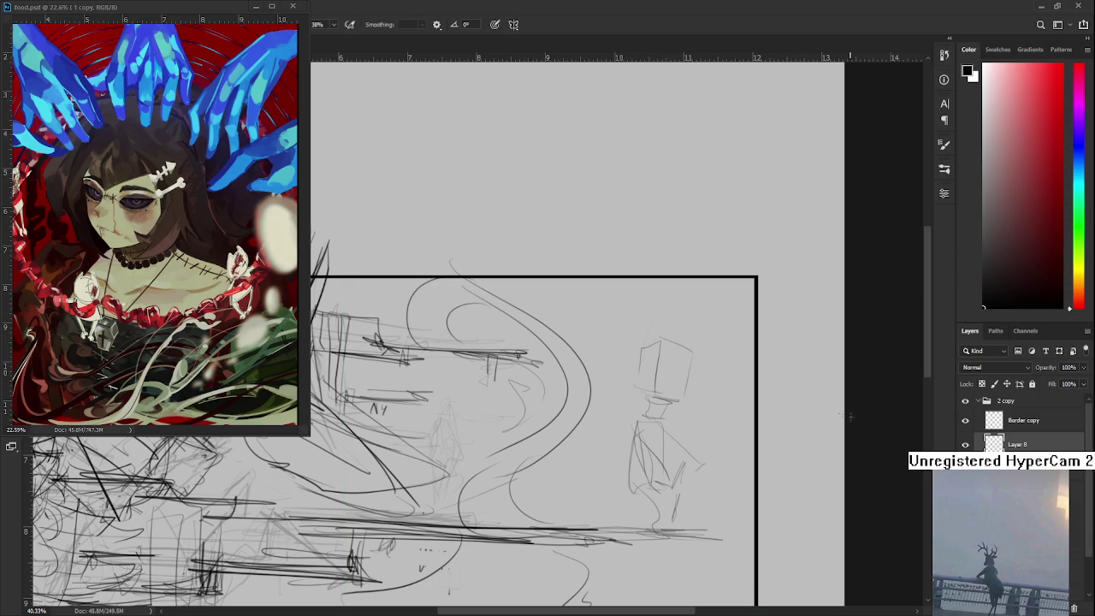
Lasso the figure, scale it down and move it slightly left
{"action": "left_click", "coordinate": [965, 443]}
{"action": "left_click", "coordinate": [965, 444]}
{"action": "key", "text": "l"}
{"action": "mouse_move", "coordinate": [609, 380]}
{"action": "left_mouse_down"}
{"action": "mouse_move", "coordinate": [603, 548]}
{"action": "mouse_move", "coordinate": [665, 469]}
{"action": "left_mouse_up"}
{"action": "key", "text": "ctrl+t"}
{"action": "mouse_move", "coordinate": [713, 402]}
{"action": "left_mouse_down"}
{"action": "mouse_move", "coordinate": [679, 411]}
{"action": "mouse_move", "coordinate": [682, 395]}
{"action": "left_mouse_up"}
{"action": "key", "text": "Return"}
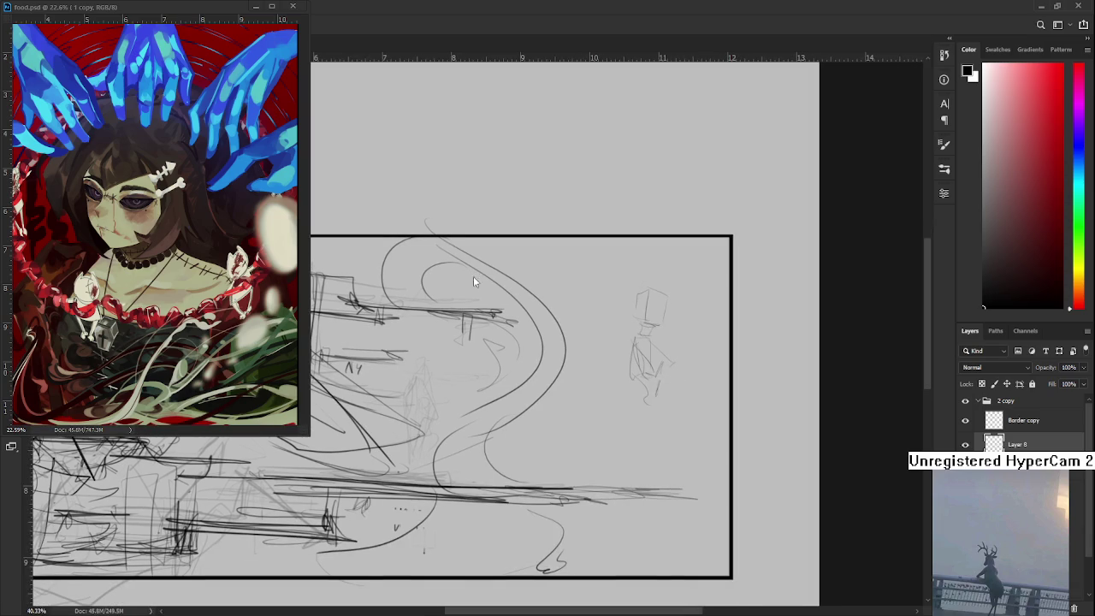
Draw the figure's legs, hips and lower body down past the frame
{"action": "key", "text": "b"}
{"action": "left_click_drag", "start_coordinate": [637, 364], "coordinate": [643, 416]}
{"action": "mouse_move", "coordinate": [666, 376]}
{"action": "left_mouse_down"}
{"action": "mouse_move", "coordinate": [635, 452]}
{"action": "mouse_move", "coordinate": [663, 445]}
{"action": "mouse_move", "coordinate": [655, 431]}
{"action": "left_mouse_up"}
{"action": "left_click_drag", "start_coordinate": [626, 430], "coordinate": [644, 518]}
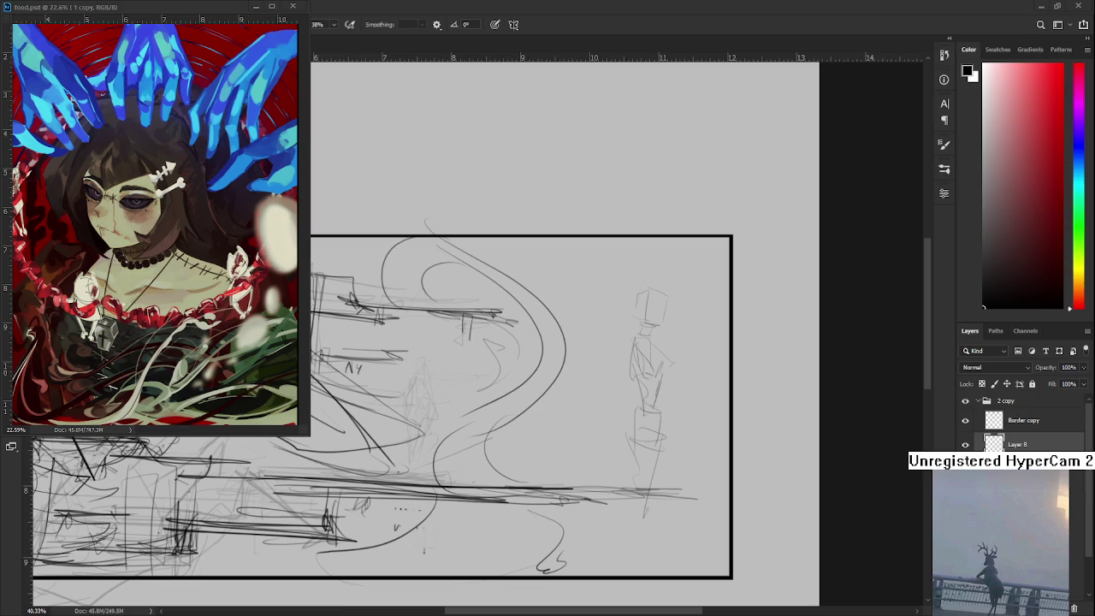
{"action": "mouse_move", "coordinate": [640, 442]}
{"action": "left_mouse_down"}
{"action": "mouse_move", "coordinate": [634, 505]}
{"action": "mouse_move", "coordinate": [646, 505]}
{"action": "mouse_move", "coordinate": [633, 554]}
{"action": "left_mouse_up"}
{"action": "mouse_move", "coordinate": [647, 491]}
{"action": "left_mouse_down"}
{"action": "mouse_move", "coordinate": [650, 597]}
{"action": "mouse_move", "coordinate": [602, 503]}
{"action": "mouse_move", "coordinate": [618, 434]}
{"action": "left_mouse_up"}
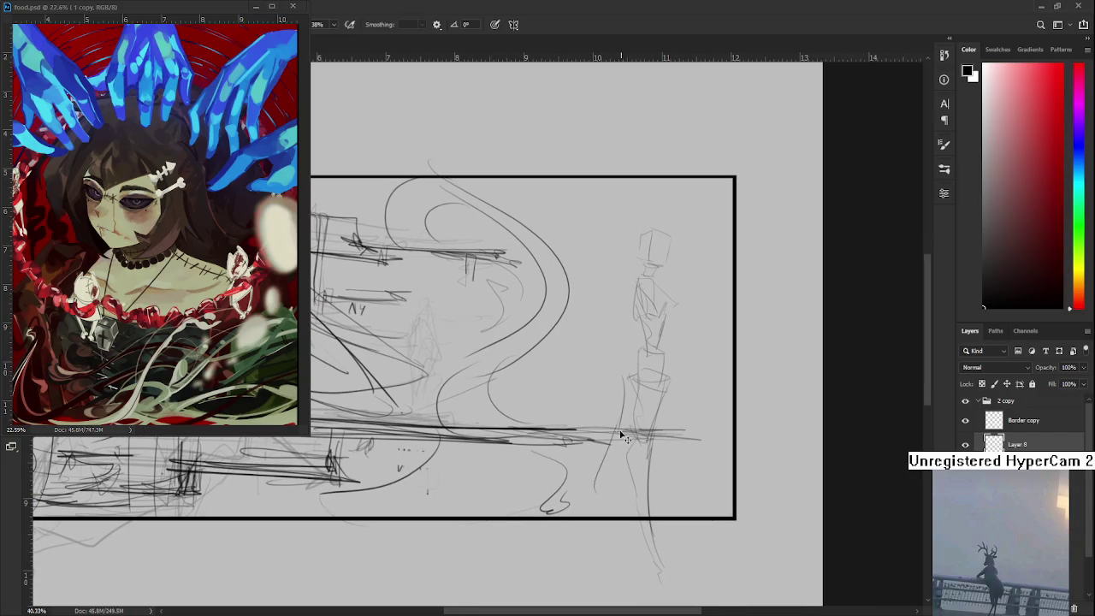
Redraw the figure's left leg longer and sketch a foot beneath it
{"action": "left_click_drag", "start_coordinate": [624, 377], "coordinate": [615, 469]}
{"action": "key", "text": "ctrl+z"}
{"action": "mouse_move", "coordinate": [632, 373]}
{"action": "left_mouse_down"}
{"action": "mouse_move", "coordinate": [623, 421]}
{"action": "mouse_move", "coordinate": [600, 443]}
{"action": "mouse_move", "coordinate": [585, 557]}
{"action": "left_mouse_up"}
{"action": "mouse_move", "coordinate": [623, 448]}
{"action": "left_mouse_down"}
{"action": "mouse_move", "coordinate": [597, 505]}
{"action": "mouse_move", "coordinate": [578, 512]}
{"action": "mouse_move", "coordinate": [582, 531]}
{"action": "left_mouse_up"}
{"action": "scroll", "coordinate": [599, 504], "scroll_direction": "down", "scroll_amount": 3}
{"action": "mouse_move", "coordinate": [587, 486]}
{"action": "left_mouse_down"}
{"action": "mouse_move", "coordinate": [585, 535]}
{"action": "mouse_move", "coordinate": [611, 537]}
{"action": "mouse_move", "coordinate": [582, 550]}
{"action": "left_mouse_up"}
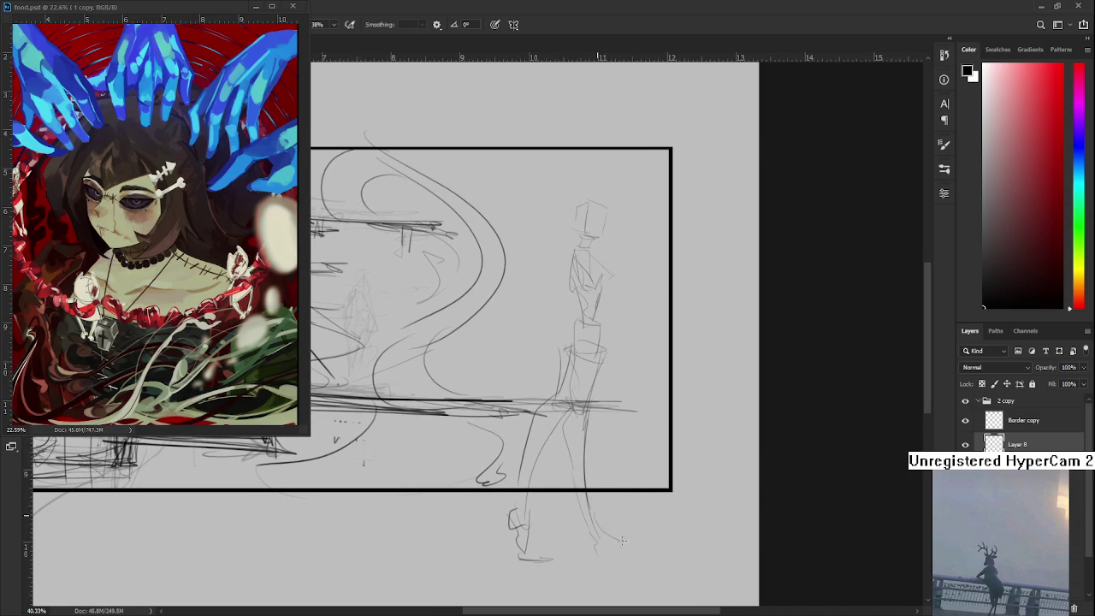
{"action": "scroll", "coordinate": [633, 542], "scroll_direction": "up", "scroll_amount": 4}
{"action": "scroll", "coordinate": [655, 527], "scroll_direction": "left", "scroll_amount": 2}
{"action": "scroll", "coordinate": [651, 274], "scroll_direction": "down", "scroll_amount": 2}
Lasso the standing figure, shrink it and shift it slightly left and down
{"action": "scroll", "coordinate": [651, 274], "scroll_direction": "down", "scroll_amount": 1}
{"action": "key", "text": "ctrl+t"}
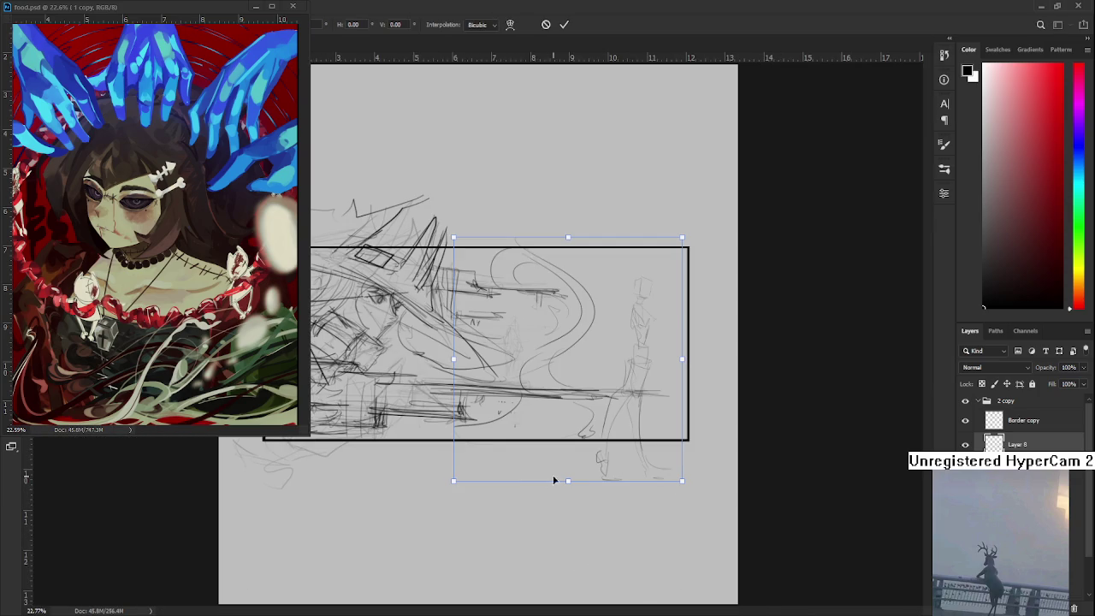
{"action": "key", "text": "Return"}
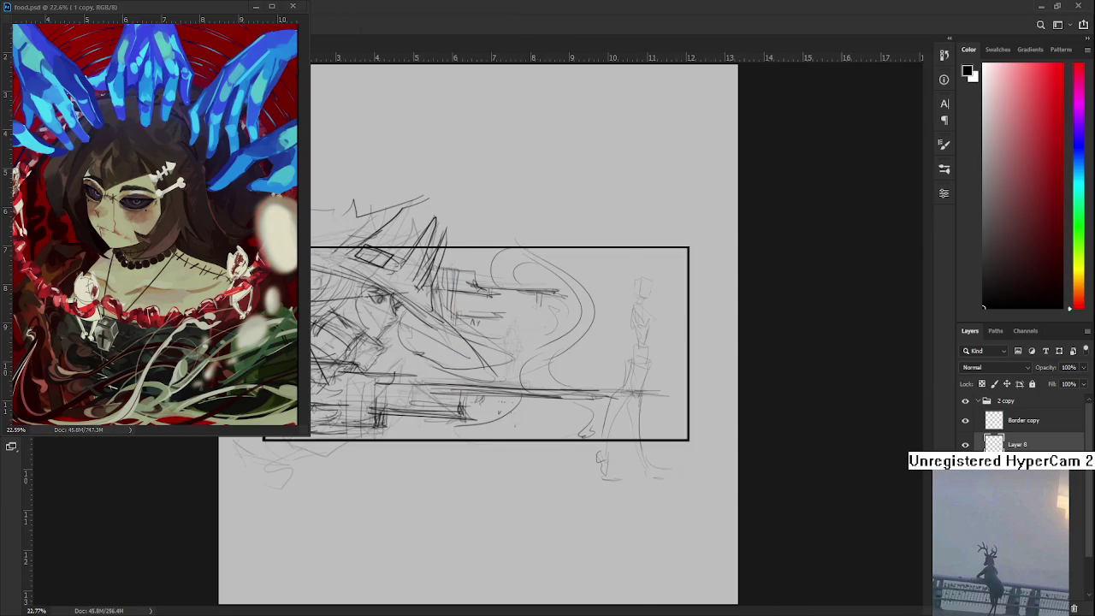
{"action": "mouse_move", "coordinate": [628, 292]}
{"action": "left_mouse_down"}
{"action": "mouse_move", "coordinate": [735, 442]}
{"action": "mouse_move", "coordinate": [572, 513]}
{"action": "mouse_move", "coordinate": [596, 437]}
{"action": "mouse_move", "coordinate": [605, 336]}
{"action": "left_mouse_up"}
{"action": "key", "text": "ctrl+t"}
{"action": "scroll", "coordinate": [607, 337], "scroll_direction": "up", "scroll_amount": 1}
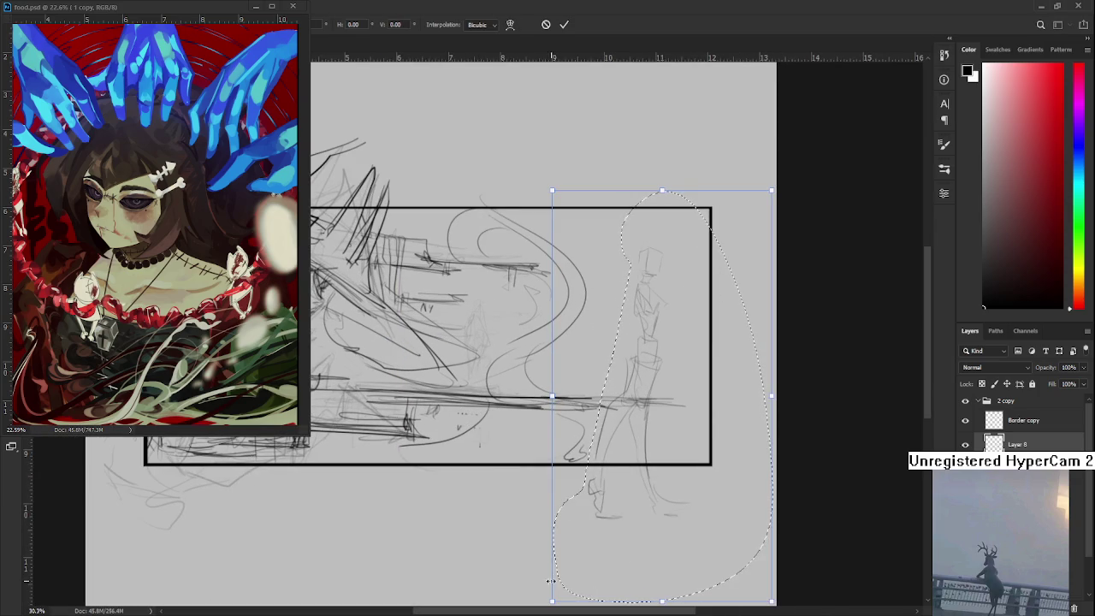
{"action": "left_click_drag", "start_coordinate": [552, 601], "coordinate": [616, 482]}
{"action": "left_click_drag", "start_coordinate": [673, 384], "coordinate": [637, 393]}
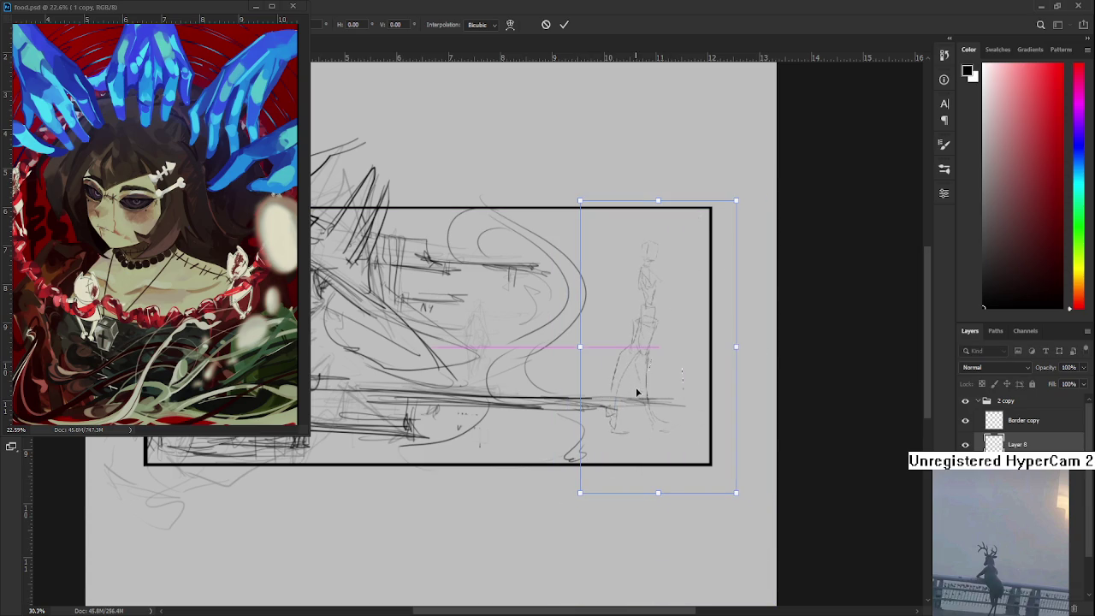
{"action": "key", "text": "Return"}
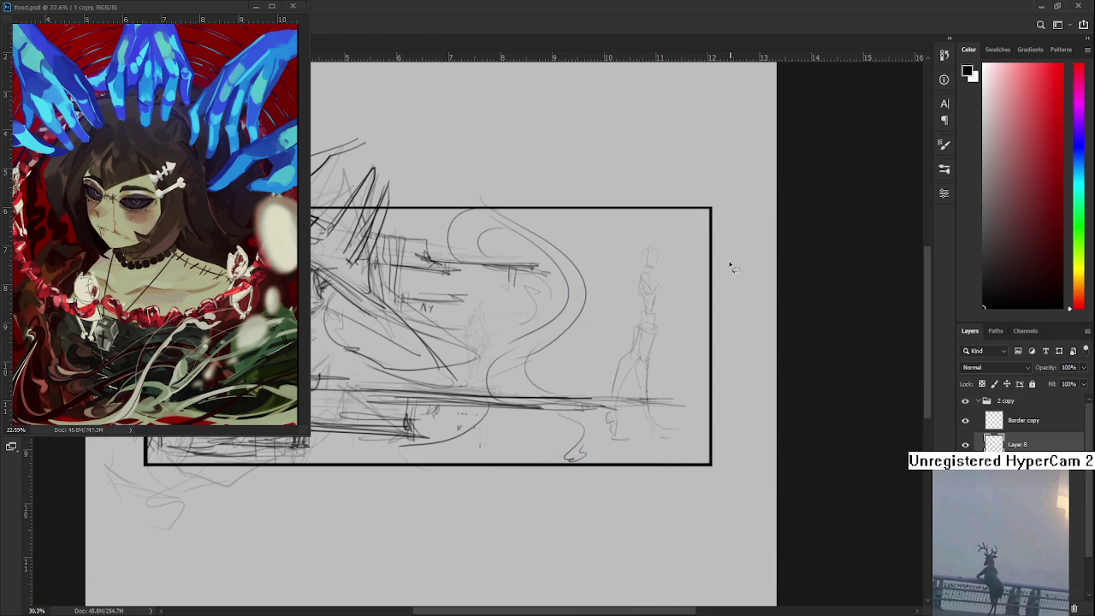
Lasso the figure's legs, shrink them slightly and nudge them upward
{"action": "scroll", "coordinate": [654, 267], "scroll_direction": "up", "scroll_amount": 2}
{"action": "left_click_drag", "start_coordinate": [657, 362], "coordinate": [702, 449]}
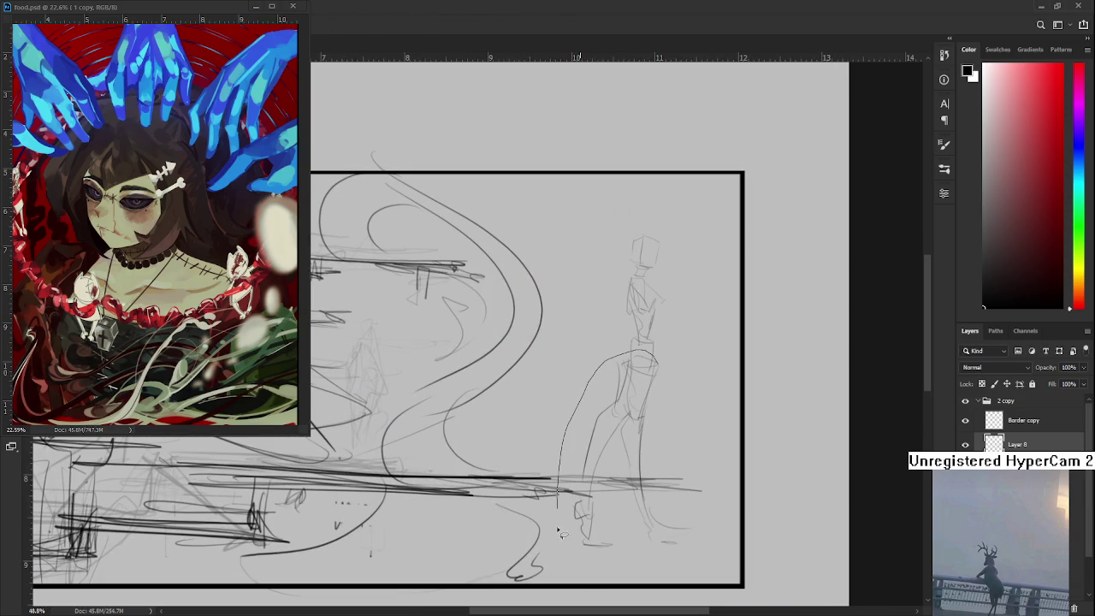
{"action": "left_click_drag", "start_coordinate": [676, 414], "coordinate": [658, 359]}
{"action": "key", "text": "ctrl+t"}
{"action": "left_click_drag", "start_coordinate": [721, 579], "coordinate": [712, 564]}
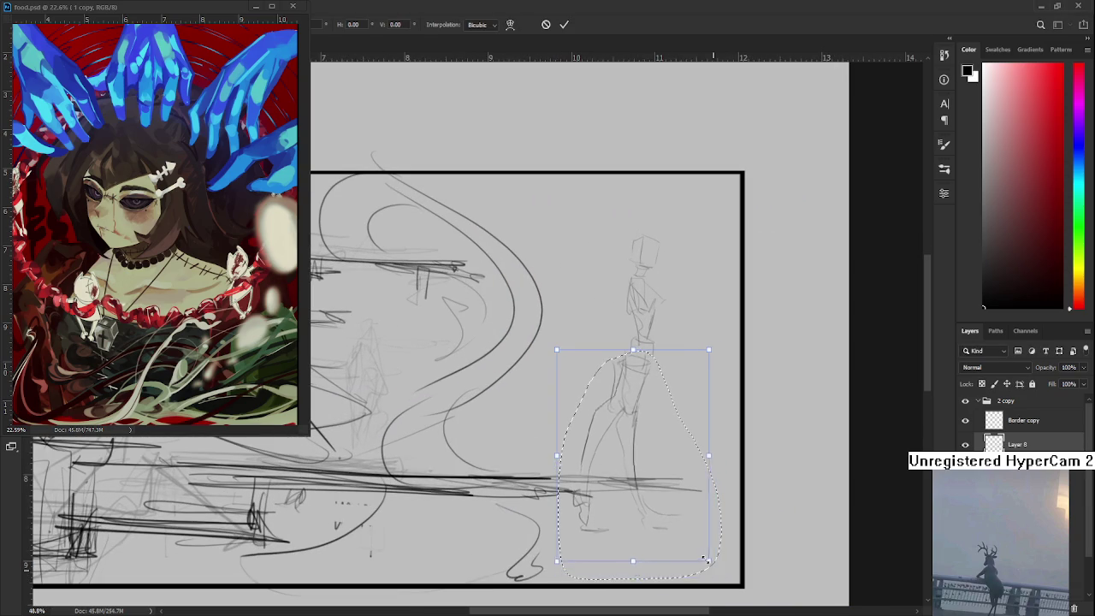
{"action": "left_click_drag", "start_coordinate": [685, 524], "coordinate": [696, 501]}
{"action": "key", "text": "Return"}
Select the whole figure and tilt it slightly, then bring up the reference painting
{"action": "mouse_move", "coordinate": [726, 438]}
{"action": "left_mouse_down"}
{"action": "mouse_move", "coordinate": [619, 580]}
{"action": "mouse_move", "coordinate": [725, 438]}
{"action": "left_mouse_up"}
{"action": "key", "text": "ctrl+t"}
{"action": "left_click_drag", "start_coordinate": [780, 523], "coordinate": [786, 494]}
{"action": "key", "text": "Return"}
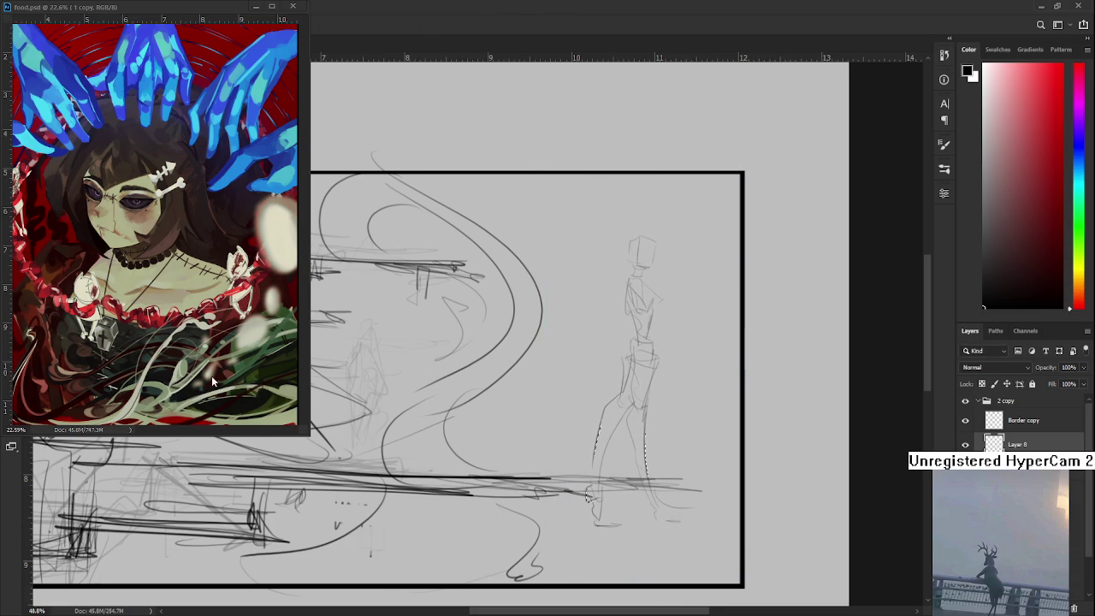
{"action": "left_click", "coordinate": [217, 197]}
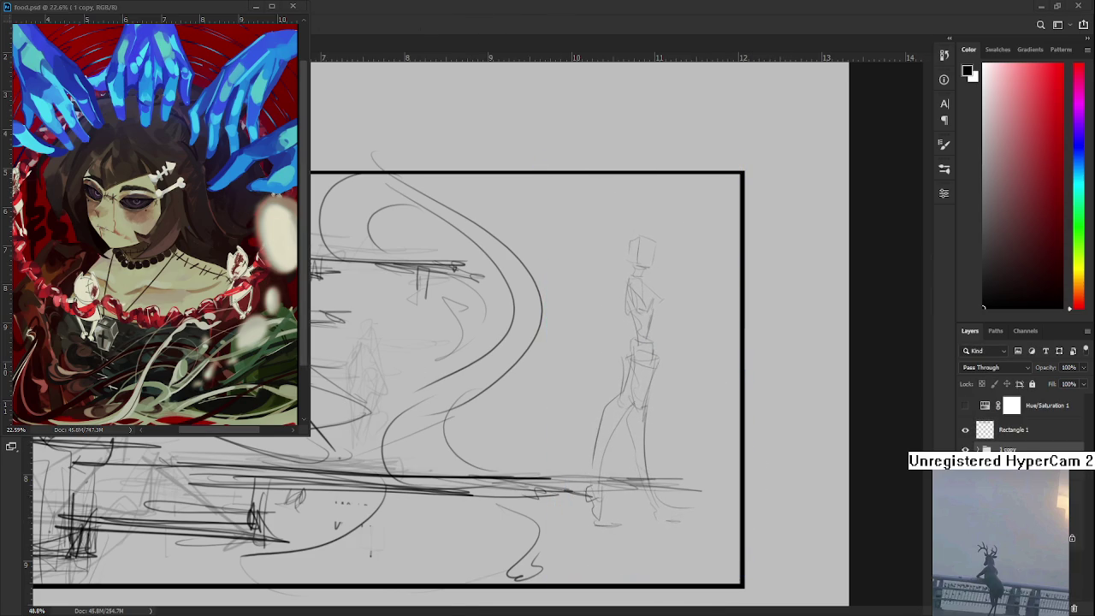
{"action": "scroll", "coordinate": [597, 398], "scroll_direction": "down", "scroll_amount": 1}
{"action": "scroll", "coordinate": [596, 399], "scroll_direction": "down", "scroll_amount": 1}
{"action": "scroll", "coordinate": [653, 435], "scroll_direction": "down", "scroll_amount": 1}
{"action": "scroll", "coordinate": [667, 432], "scroll_direction": "down", "scroll_amount": 1}
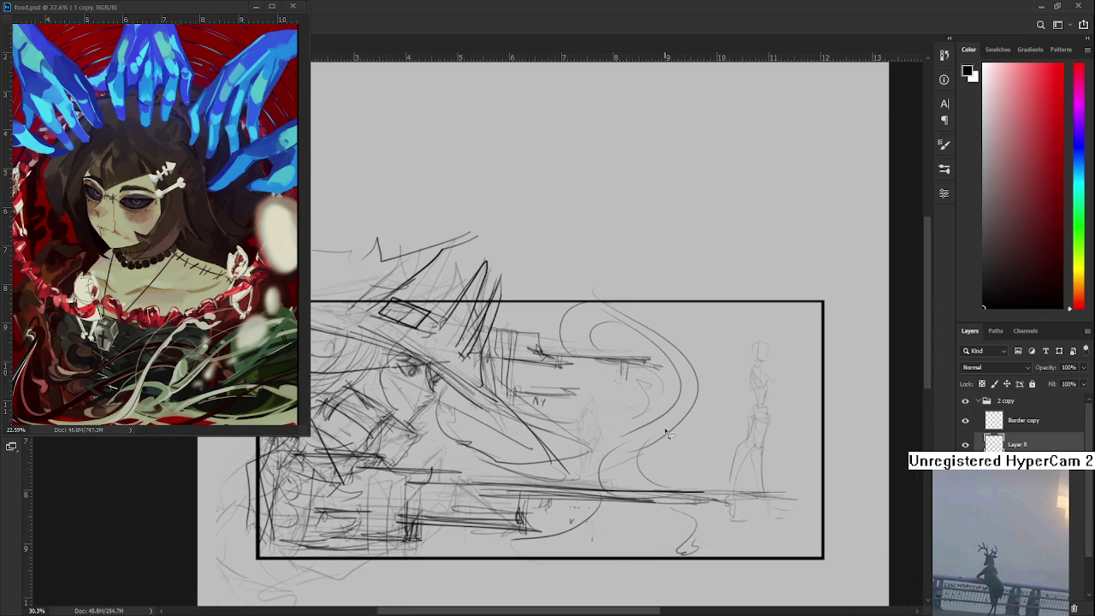
{"action": "scroll", "coordinate": [676, 423], "scroll_direction": "up", "scroll_amount": 1}
{"action": "scroll", "coordinate": [704, 457], "scroll_direction": "up", "scroll_amount": 2}
{"action": "scroll", "coordinate": [622, 413], "scroll_direction": "up", "scroll_amount": 2}
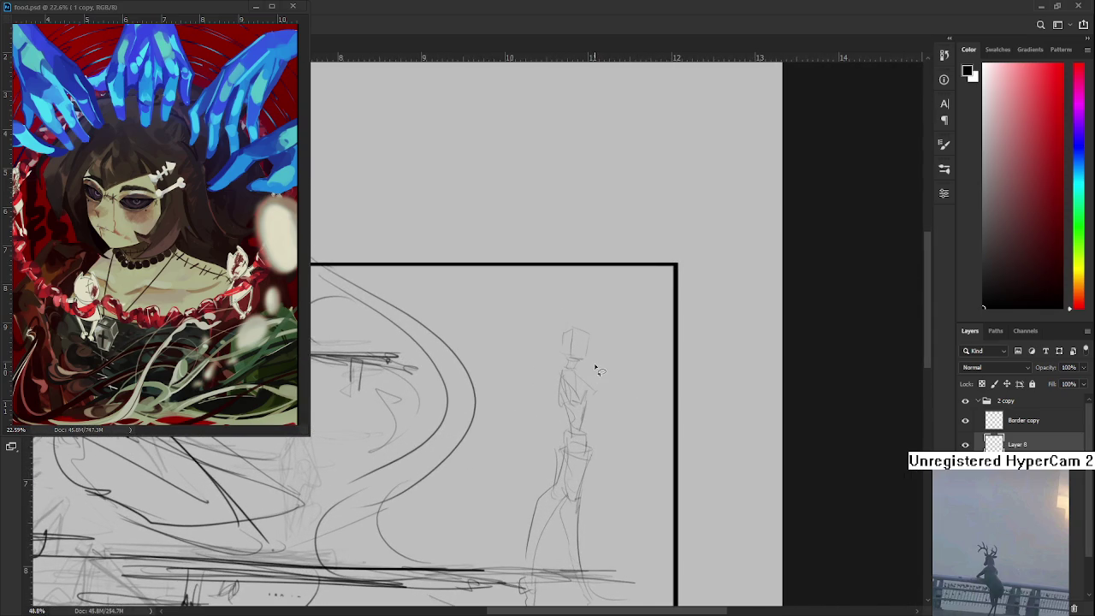
{"action": "scroll", "coordinate": [596, 368], "scroll_direction": "down", "scroll_amount": 1}
{"action": "scroll", "coordinate": [611, 389], "scroll_direction": "down", "scroll_amount": 1}
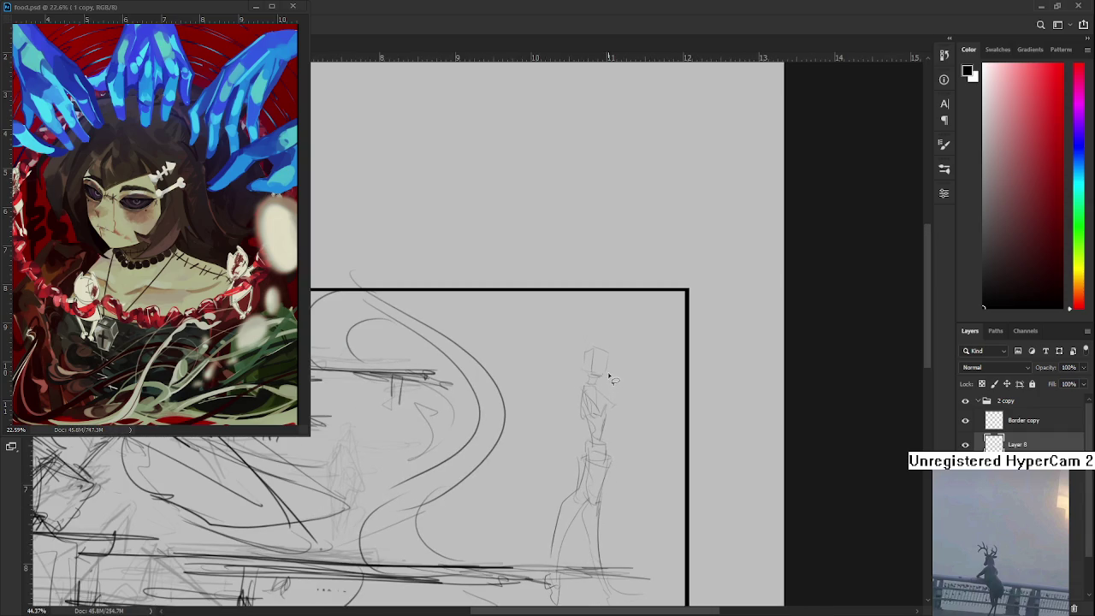
{"action": "scroll", "coordinate": [607, 355], "scroll_direction": "up", "scroll_amount": 3}
{"action": "scroll", "coordinate": [606, 350], "scroll_direction": "up", "scroll_amount": 2}
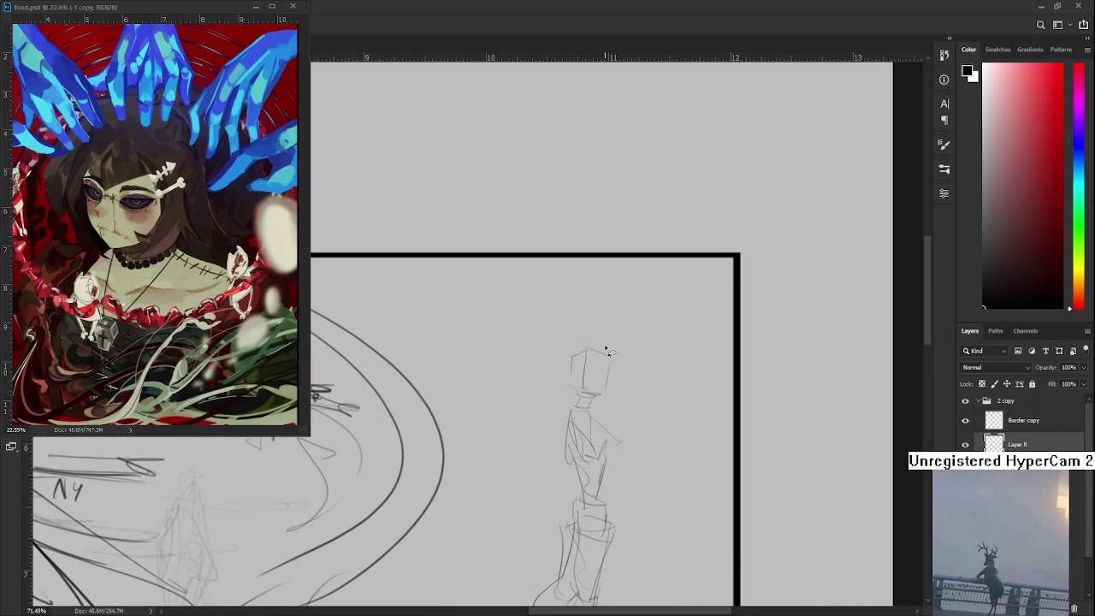
{"action": "scroll", "coordinate": [606, 349], "scroll_direction": "up", "scroll_amount": 2}
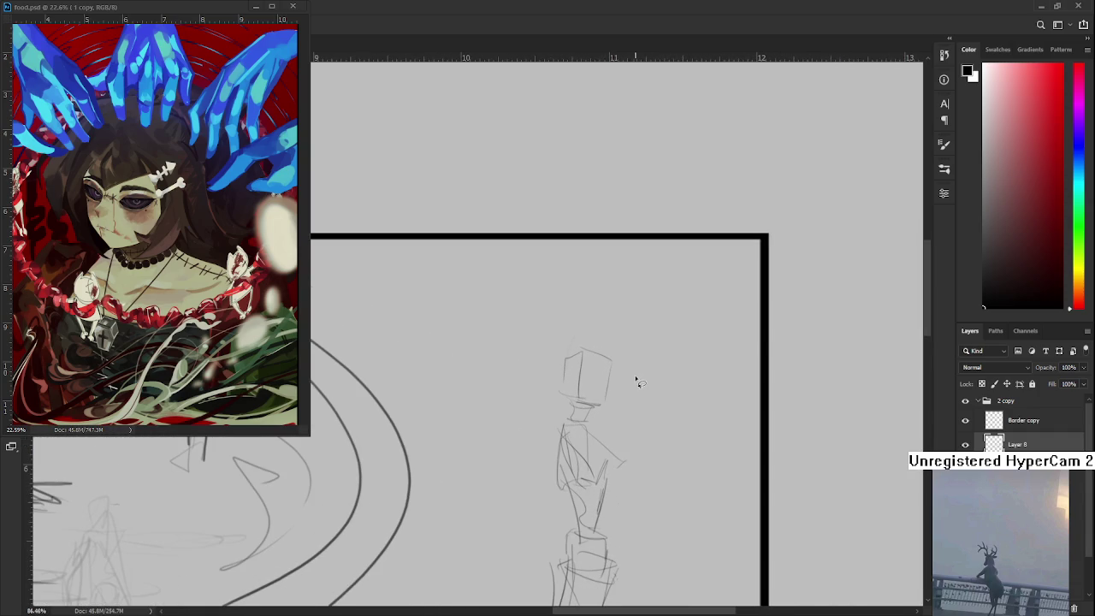
{"action": "scroll", "coordinate": [652, 418], "scroll_direction": "down", "scroll_amount": 1}
{"action": "scroll", "coordinate": [652, 418], "scroll_direction": "down", "scroll_amount": 1}
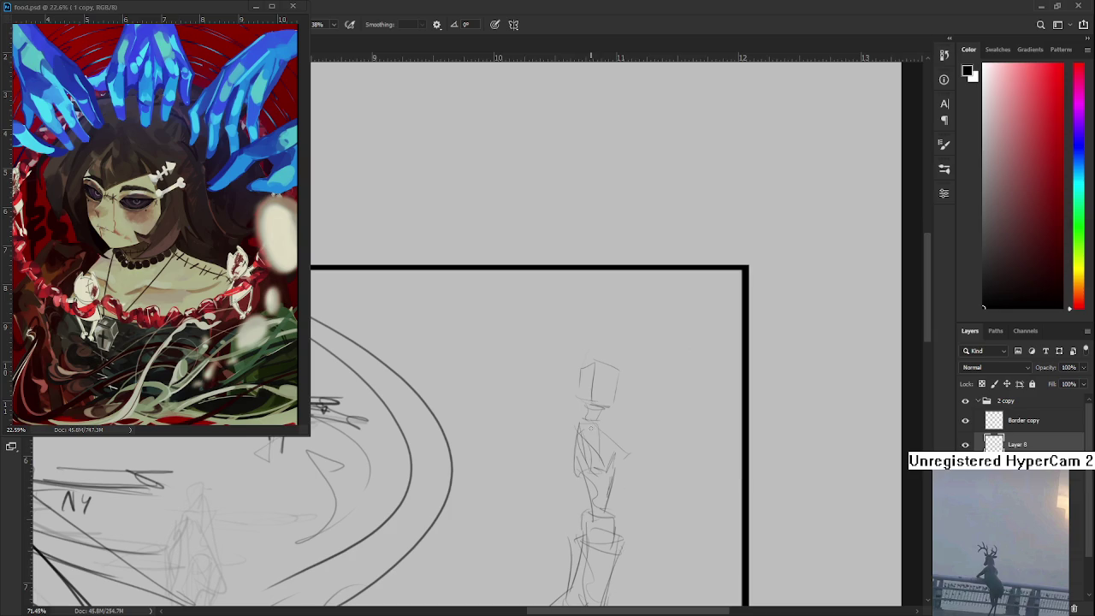
Sketch lines down and across the figure's torso, undoing the long lower contour
{"action": "mouse_move", "coordinate": [599, 445]}
{"action": "left_mouse_down"}
{"action": "mouse_move", "coordinate": [609, 489]}
{"action": "mouse_move", "coordinate": [581, 433]}
{"action": "left_mouse_up"}
{"action": "left_click_drag", "start_coordinate": [617, 468], "coordinate": [599, 432]}
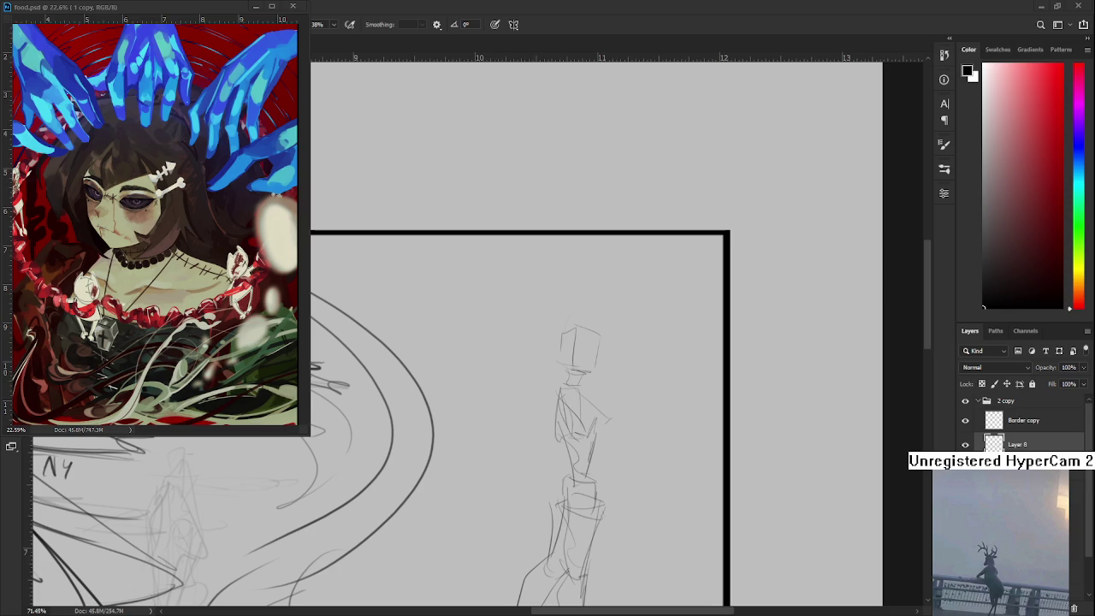
{"action": "left_click_drag", "start_coordinate": [641, 470], "coordinate": [611, 427]}
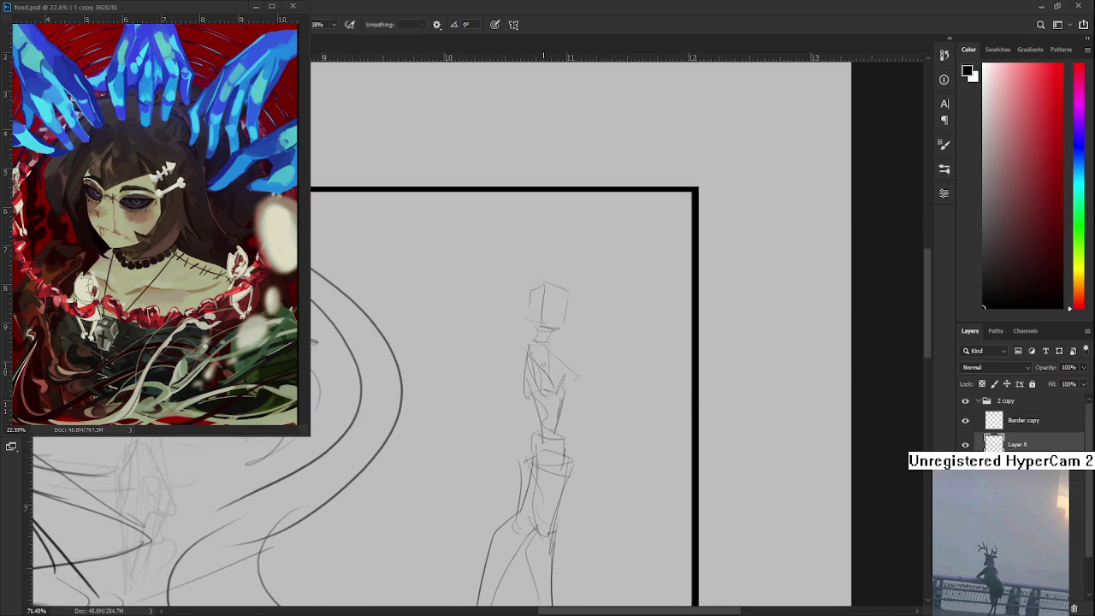
{"action": "left_click_drag", "start_coordinate": [538, 358], "coordinate": [554, 406]}
{"action": "left_click_drag", "start_coordinate": [560, 400], "coordinate": [544, 354]}
{"action": "mouse_move", "coordinate": [552, 391]}
{"action": "left_mouse_down"}
{"action": "mouse_move", "coordinate": [566, 399]}
{"action": "mouse_move", "coordinate": [567, 460]}
{"action": "left_mouse_up"}
{"action": "key", "text": "ctrl+z"}
Add short strokes on the torso, hips and chest, undoing the dark diagonal ones
{"action": "left_click_drag", "start_coordinate": [542, 371], "coordinate": [561, 421]}
{"action": "mouse_move", "coordinate": [566, 358]}
{"action": "left_mouse_down"}
{"action": "mouse_move", "coordinate": [567, 419]}
{"action": "mouse_move", "coordinate": [554, 409]}
{"action": "mouse_move", "coordinate": [567, 416]}
{"action": "mouse_move", "coordinate": [569, 474]}
{"action": "left_mouse_up"}
{"action": "left_click_drag", "start_coordinate": [564, 404], "coordinate": [579, 484]}
{"action": "mouse_move", "coordinate": [554, 372]}
{"action": "left_mouse_down"}
{"action": "mouse_move", "coordinate": [561, 387]}
{"action": "mouse_move", "coordinate": [564, 367]}
{"action": "left_mouse_up"}
{"action": "key", "text": "ctrl+z"}
{"action": "key", "text": "ctrl+z"}
{"action": "key", "text": "ctrl+z"}
Redraw the left side of the hip and leg with a short stroke near the knee
{"action": "mouse_move", "coordinate": [527, 356]}
{"action": "left_mouse_down"}
{"action": "mouse_move", "coordinate": [535, 417]}
{"action": "mouse_move", "coordinate": [566, 418]}
{"action": "mouse_move", "coordinate": [540, 414]}
{"action": "mouse_move", "coordinate": [502, 484]}
{"action": "left_mouse_up"}
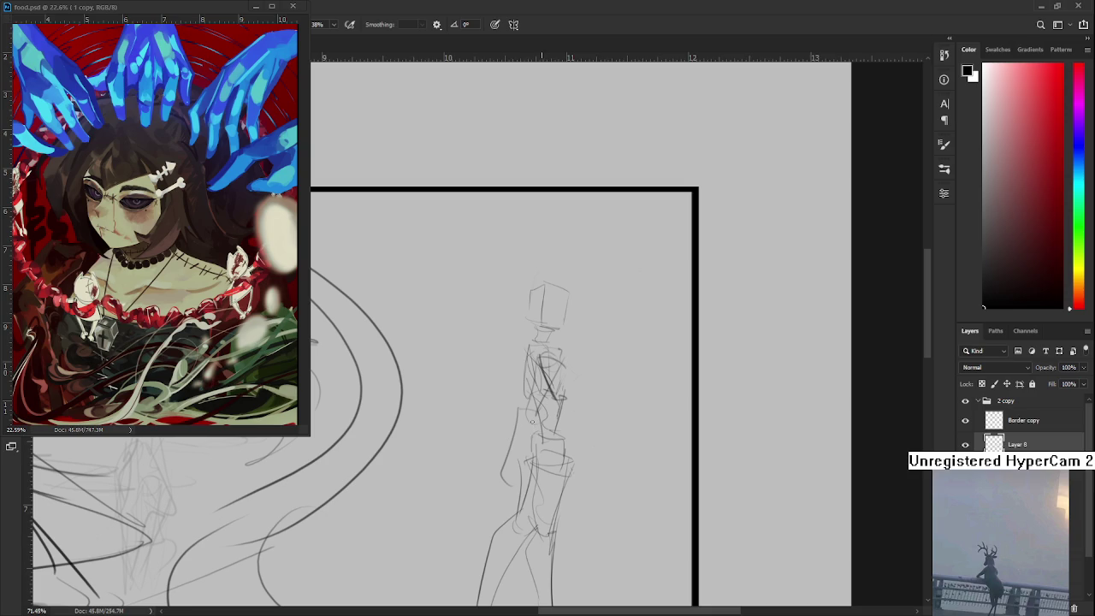
{"action": "key", "text": "ctrl+z"}
{"action": "left_click_drag", "start_coordinate": [530, 409], "coordinate": [509, 476]}
{"action": "mouse_move", "coordinate": [528, 419]}
{"action": "left_mouse_down"}
{"action": "mouse_move", "coordinate": [523, 494]}
{"action": "mouse_move", "coordinate": [525, 437]}
{"action": "left_mouse_up"}
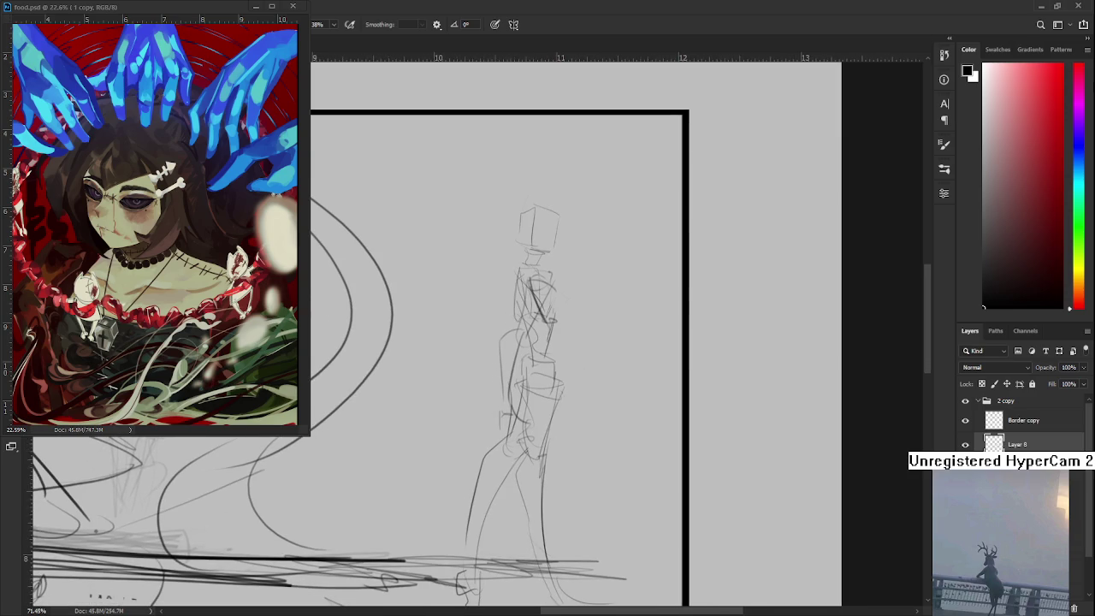
{"action": "scroll", "coordinate": [541, 335], "scroll_direction": "down", "scroll_amount": 2}
Erase stray strokes on the figure's torso and lighten those on the hip
{"action": "scroll", "coordinate": [541, 335], "scroll_direction": "down", "scroll_amount": 1}
{"action": "scroll", "coordinate": [541, 336], "scroll_direction": "up", "scroll_amount": 1}
{"action": "left_click_drag", "start_coordinate": [550, 406], "coordinate": [547, 428]}
{"action": "left_click_drag", "start_coordinate": [545, 354], "coordinate": [539, 399]}
{"action": "left_click_drag", "start_coordinate": [560, 323], "coordinate": [549, 352]}
{"action": "mouse_move", "coordinate": [538, 340]}
{"action": "left_mouse_down"}
{"action": "mouse_move", "coordinate": [568, 320]}
{"action": "mouse_move", "coordinate": [532, 376]}
{"action": "mouse_move", "coordinate": [525, 364]}
{"action": "left_mouse_up"}
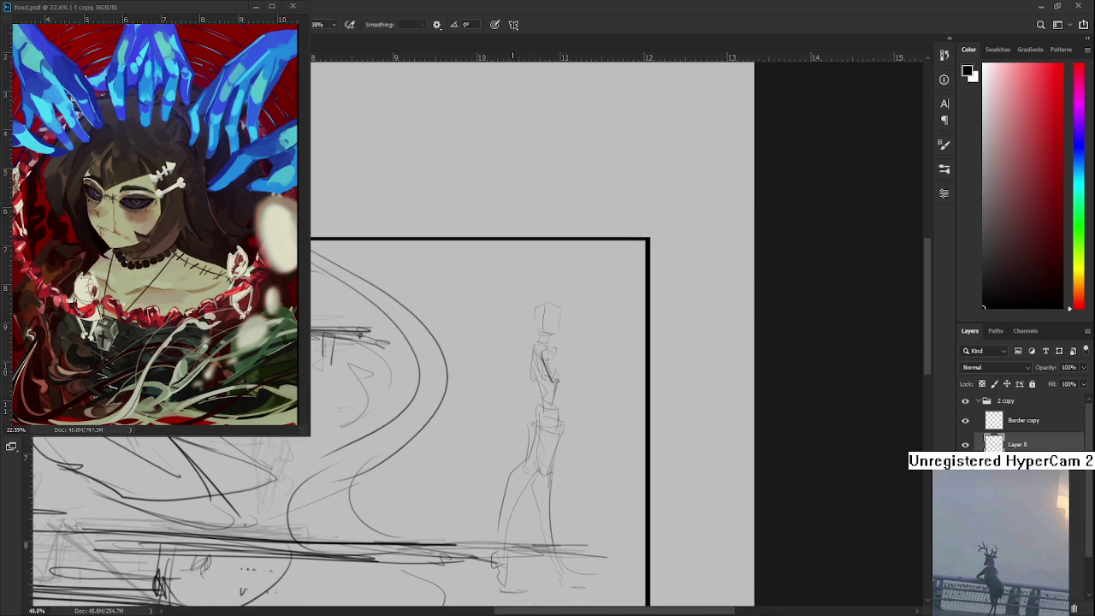
Sketch the figure's head, neck, left shoulder and outstretched arm
{"action": "mouse_move", "coordinate": [548, 381]}
{"action": "left_mouse_down"}
{"action": "mouse_move", "coordinate": [534, 392]}
{"action": "mouse_move", "coordinate": [518, 375]}
{"action": "mouse_move", "coordinate": [534, 371]}
{"action": "mouse_move", "coordinate": [511, 410]}
{"action": "left_mouse_up"}
{"action": "mouse_move", "coordinate": [536, 362]}
{"action": "left_mouse_down"}
{"action": "mouse_move", "coordinate": [532, 417]}
{"action": "mouse_move", "coordinate": [517, 368]}
{"action": "mouse_move", "coordinate": [532, 406]}
{"action": "mouse_move", "coordinate": [536, 370]}
{"action": "mouse_move", "coordinate": [517, 405]}
{"action": "mouse_move", "coordinate": [531, 407]}
{"action": "mouse_move", "coordinate": [524, 420]}
{"action": "left_mouse_up"}
{"action": "mouse_move", "coordinate": [518, 344]}
{"action": "left_mouse_down"}
{"action": "mouse_move", "coordinate": [528, 354]}
{"action": "mouse_move", "coordinate": [522, 368]}
{"action": "mouse_move", "coordinate": [518, 359]}
{"action": "left_mouse_up"}
{"action": "left_click_drag", "start_coordinate": [543, 396], "coordinate": [541, 373]}
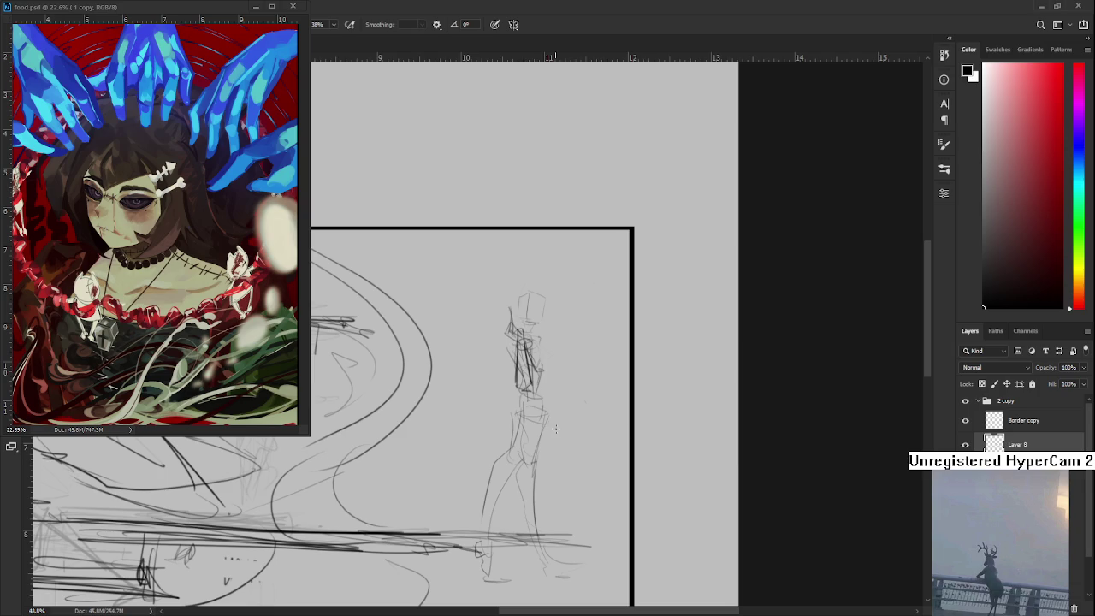
{"action": "mouse_move", "coordinate": [523, 475]}
{"action": "left_mouse_down"}
{"action": "mouse_move", "coordinate": [531, 430]}
{"action": "mouse_move", "coordinate": [500, 505]}
{"action": "mouse_move", "coordinate": [504, 530]}
{"action": "left_mouse_up"}
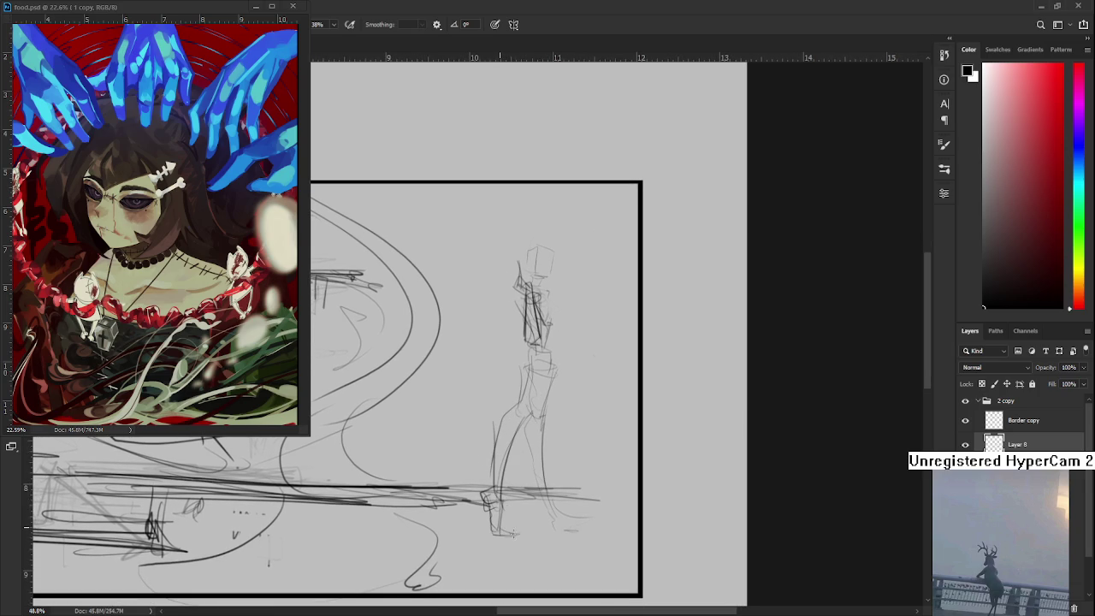
{"action": "left_click_drag", "start_coordinate": [535, 395], "coordinate": [513, 494]}
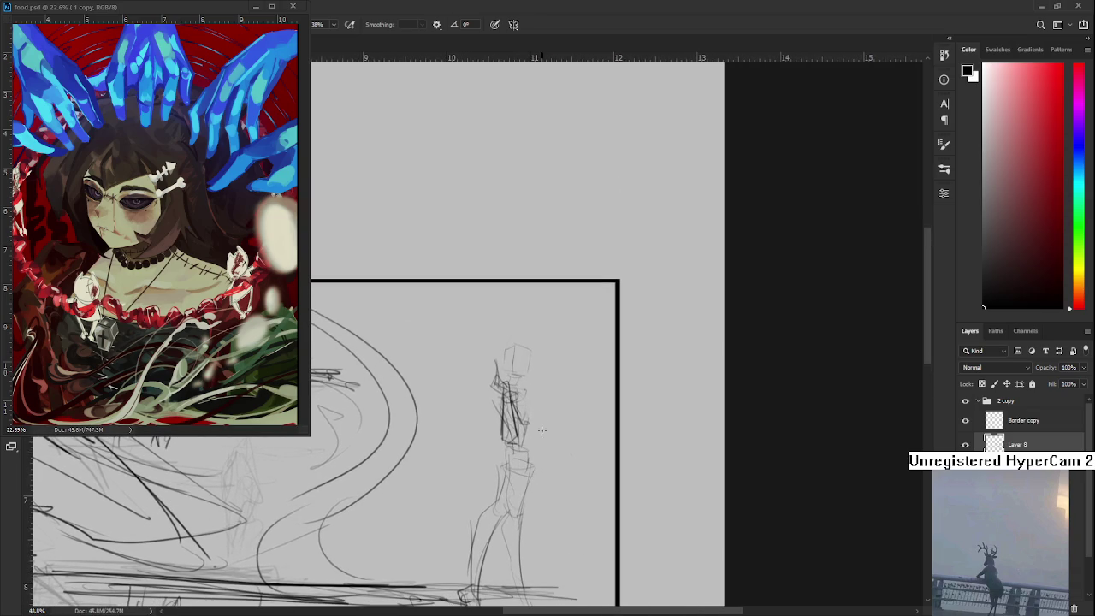
{"action": "left_click_drag", "start_coordinate": [525, 427], "coordinate": [557, 466]}
Erase dark strokes around the chest, then undo that change
{"action": "scroll", "coordinate": [556, 419], "scroll_direction": "down", "scroll_amount": 1, "text": "alt"}
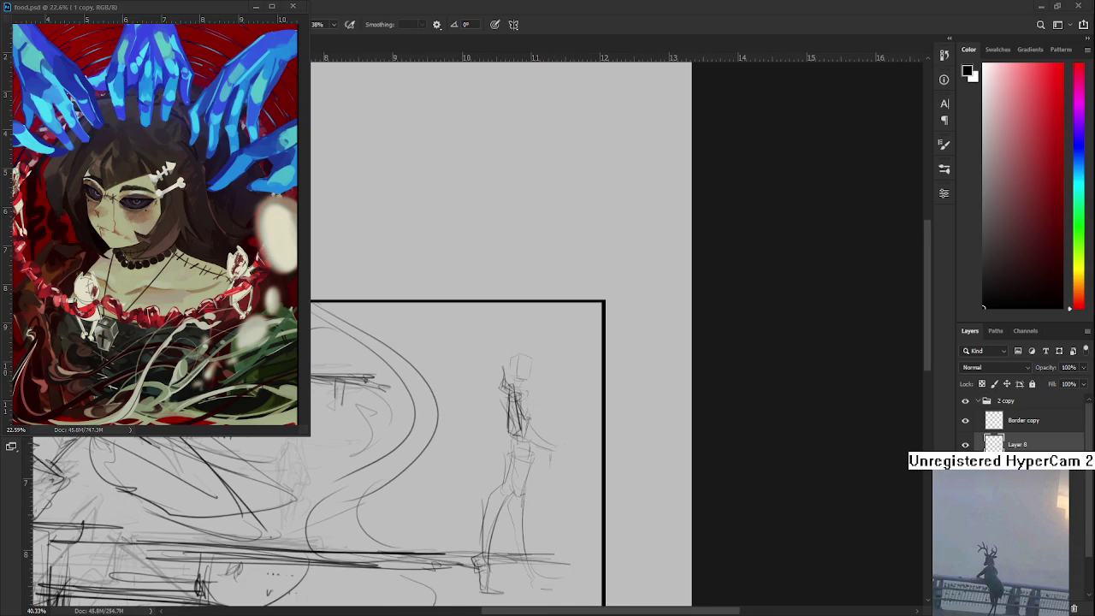
{"action": "scroll", "coordinate": [541, 422], "scroll_direction": "up", "scroll_amount": 1}
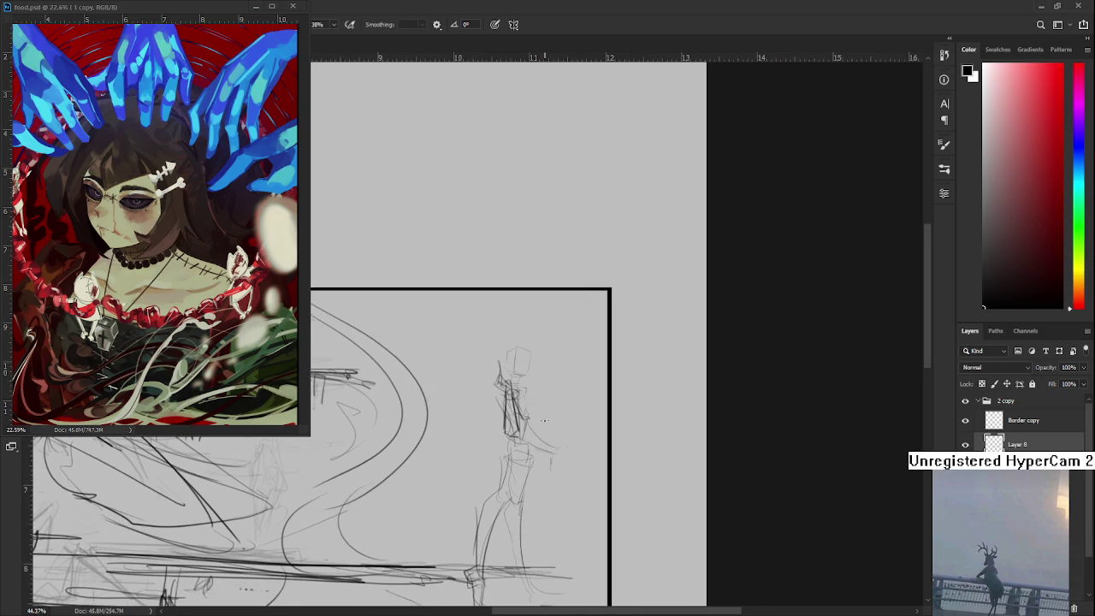
{"action": "scroll", "coordinate": [541, 422], "scroll_direction": "up", "scroll_amount": 1}
{"action": "key", "text": "e"}
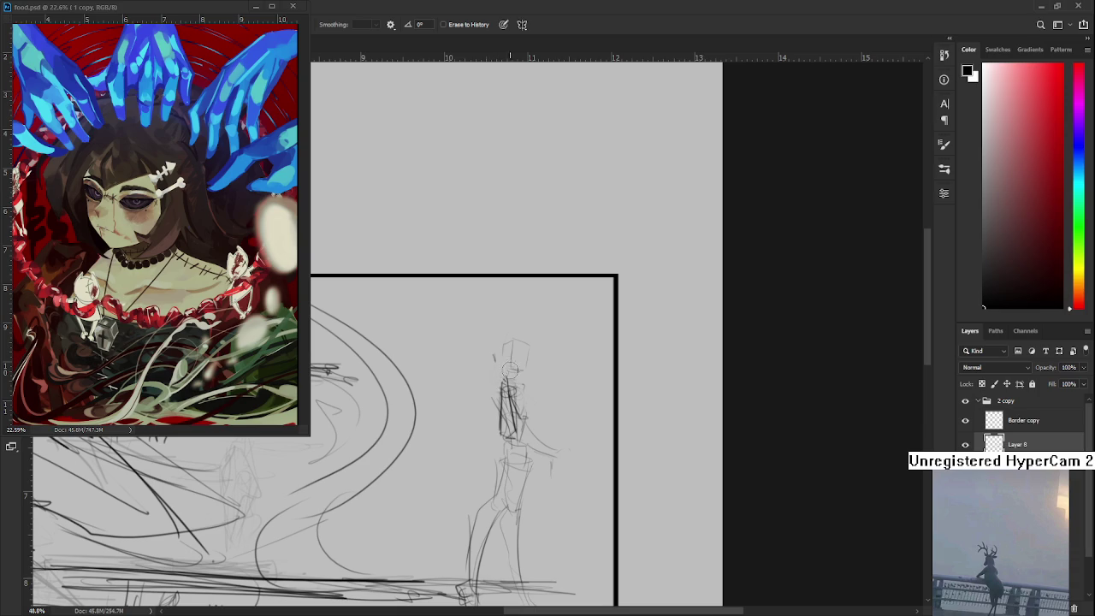
{"action": "mouse_move", "coordinate": [492, 384]}
{"action": "left_mouse_down"}
{"action": "mouse_move", "coordinate": [518, 433]}
{"action": "mouse_move", "coordinate": [557, 422]}
{"action": "mouse_move", "coordinate": [513, 423]}
{"action": "mouse_move", "coordinate": [551, 430]}
{"action": "mouse_move", "coordinate": [549, 408]}
{"action": "mouse_move", "coordinate": [561, 427]}
{"action": "mouse_move", "coordinate": [542, 448]}
{"action": "mouse_move", "coordinate": [571, 402]}
{"action": "mouse_move", "coordinate": [508, 462]}
{"action": "left_mouse_up"}
{"action": "key", "text": "b"}
{"action": "key", "text": "ctrl+z"}
{"action": "key", "text": "ctrl+z"}
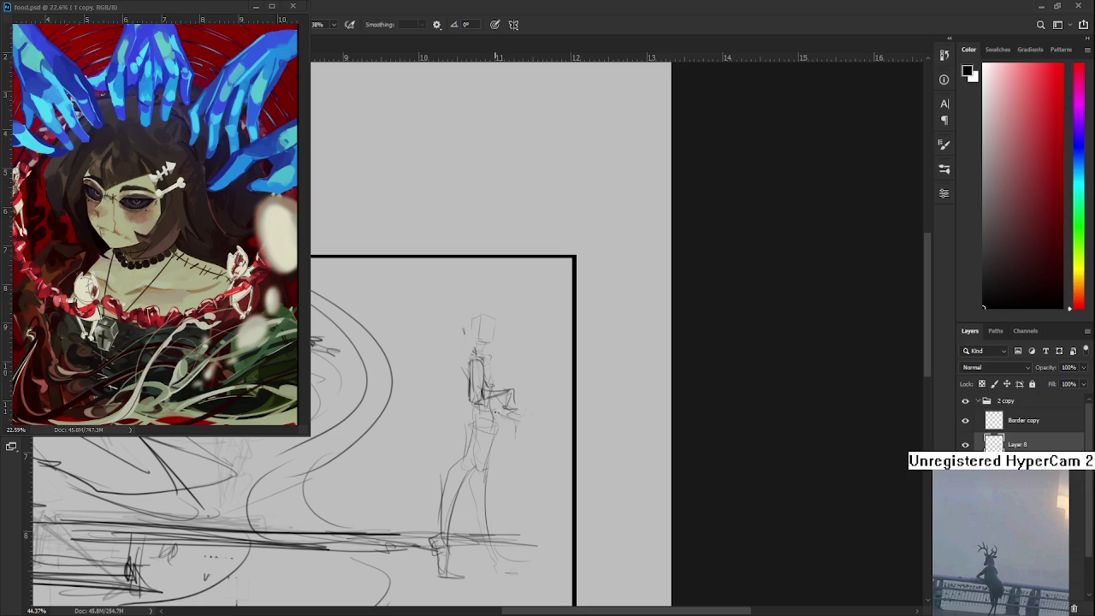
Extend a line from the hand up and to the right, and darken the right leg
{"action": "left_click_drag", "start_coordinate": [511, 395], "coordinate": [527, 377]}
{"action": "left_click_drag", "start_coordinate": [527, 378], "coordinate": [539, 373]}
{"action": "scroll", "coordinate": [443, 464], "scroll_direction": "down", "scroll_amount": 3}
{"action": "scroll", "coordinate": [415, 448], "scroll_direction": "up", "scroll_amount": 2}
{"action": "scroll", "coordinate": [441, 423], "scroll_direction": "up", "scroll_amount": 2}
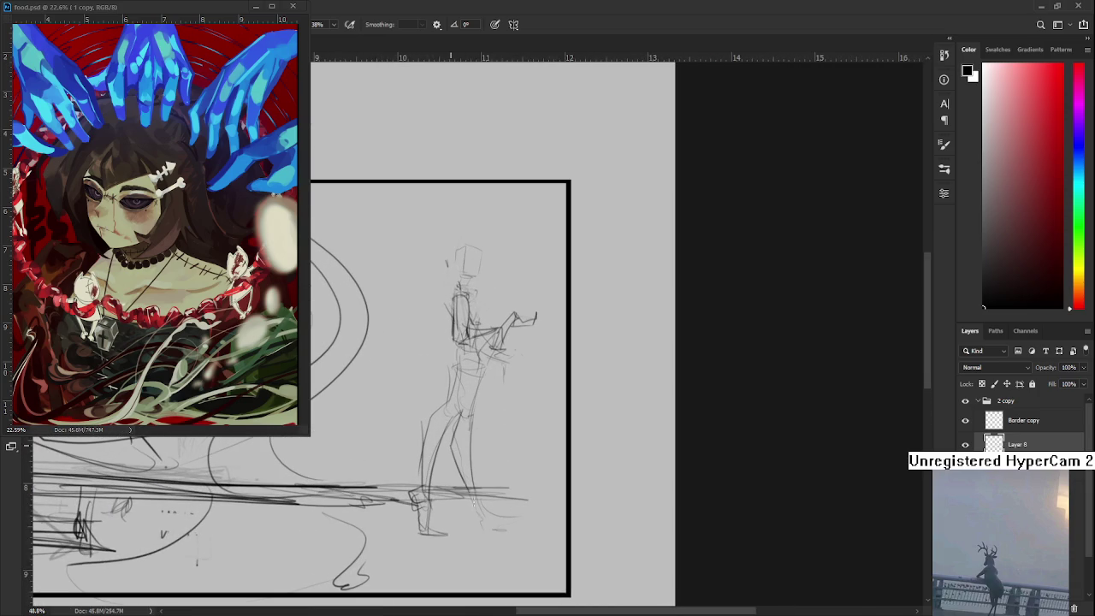
{"action": "mouse_move", "coordinate": [470, 423]}
{"action": "left_mouse_down"}
{"action": "mouse_move", "coordinate": [480, 514]}
{"action": "mouse_move", "coordinate": [459, 525]}
{"action": "mouse_move", "coordinate": [476, 528]}
{"action": "mouse_move", "coordinate": [486, 503]}
{"action": "mouse_move", "coordinate": [480, 527]}
{"action": "mouse_move", "coordinate": [457, 523]}
{"action": "mouse_move", "coordinate": [436, 556]}
{"action": "mouse_move", "coordinate": [396, 513]}
{"action": "mouse_move", "coordinate": [446, 454]}
{"action": "left_mouse_up"}
Commit the transform on the reshaped lower legs
{"action": "key", "text": "ctrl+t"}
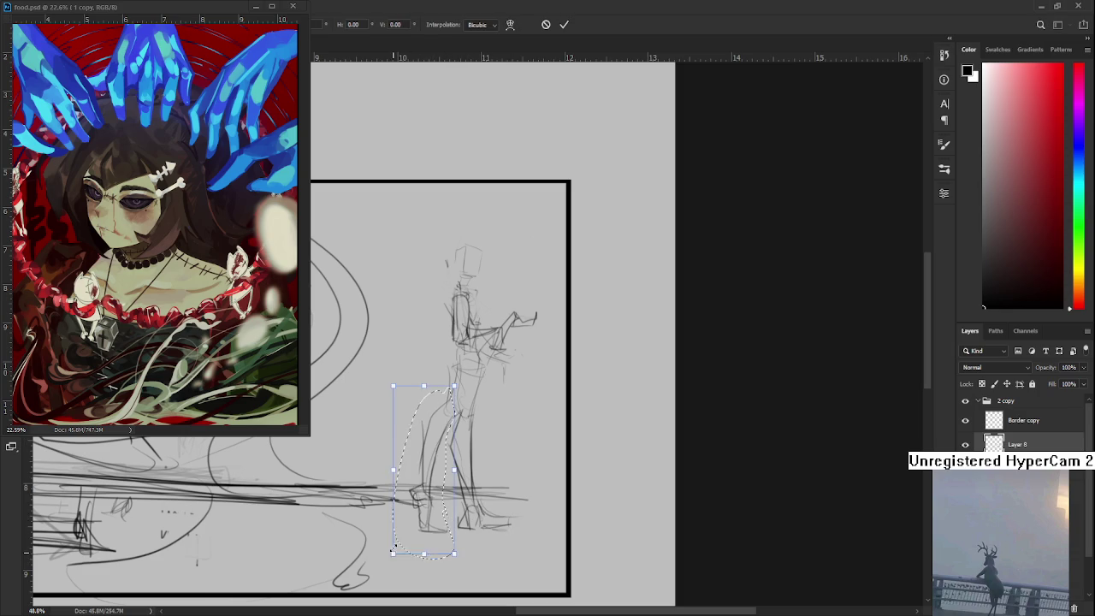
{"action": "key", "text": "Return"}
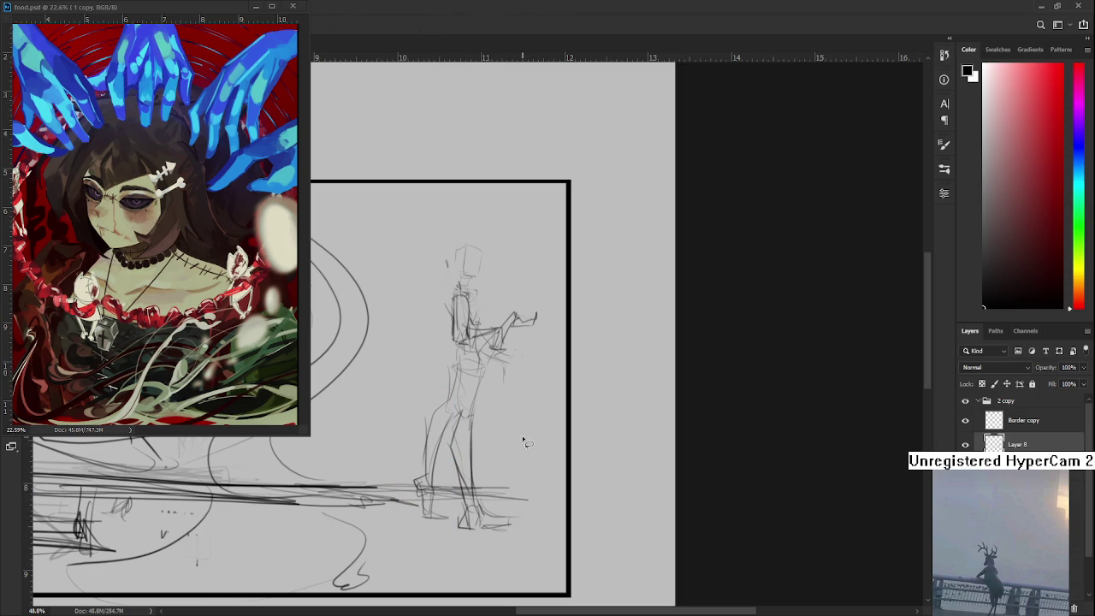
{"action": "key", "text": "ctrl+t"}
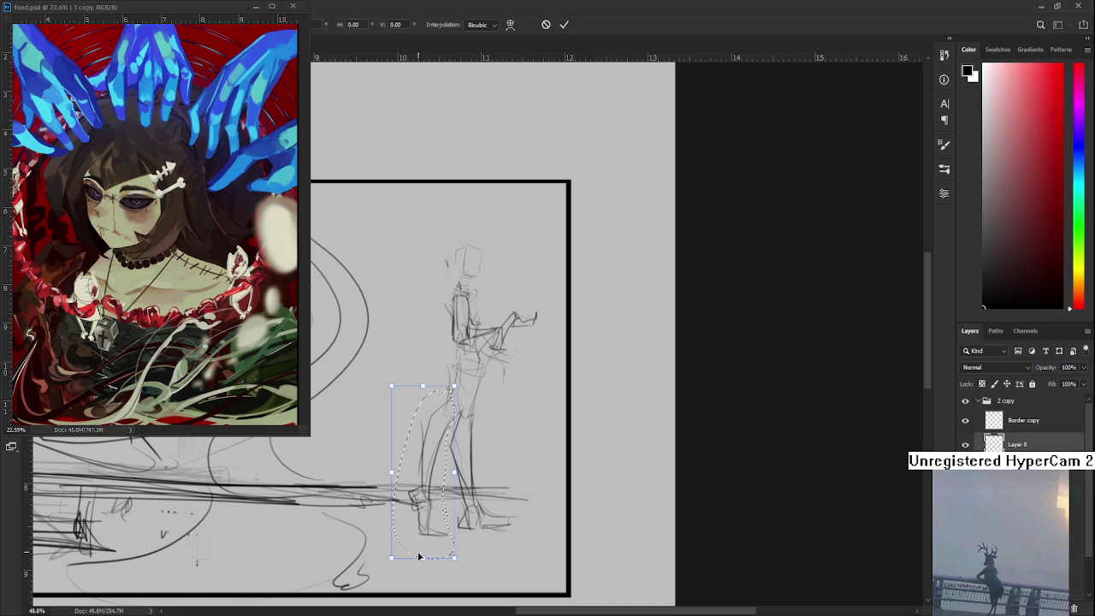
{"action": "key", "text": "Return"}
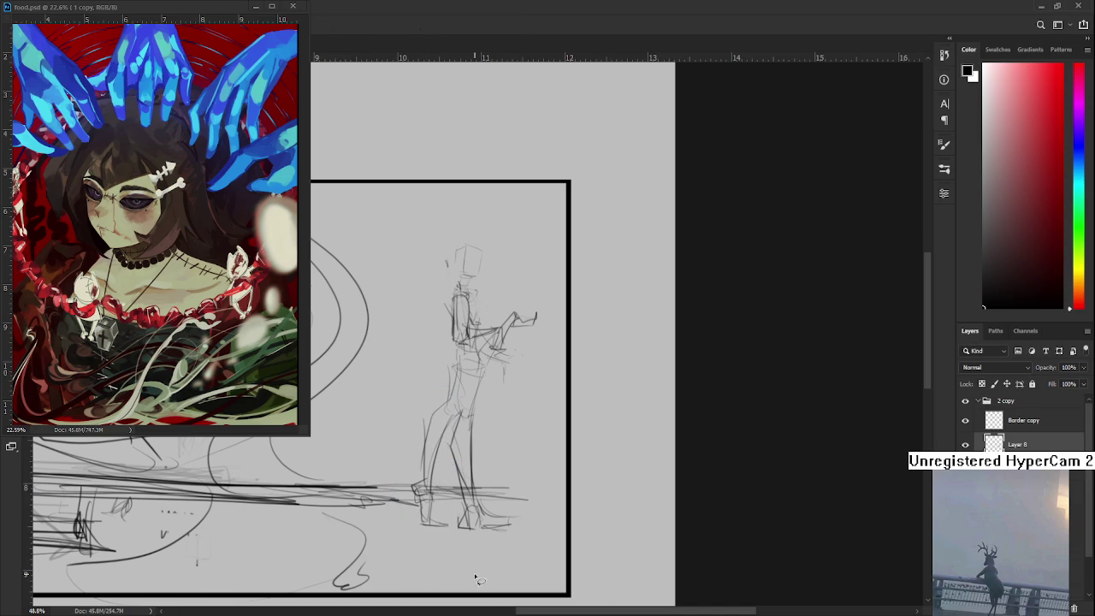
Lasso the whole standing figure and nudge it slightly upward, keeping it upright
{"action": "left_click_drag", "start_coordinate": [411, 276], "coordinate": [396, 428]}
{"action": "key", "text": "ctrl+t"}
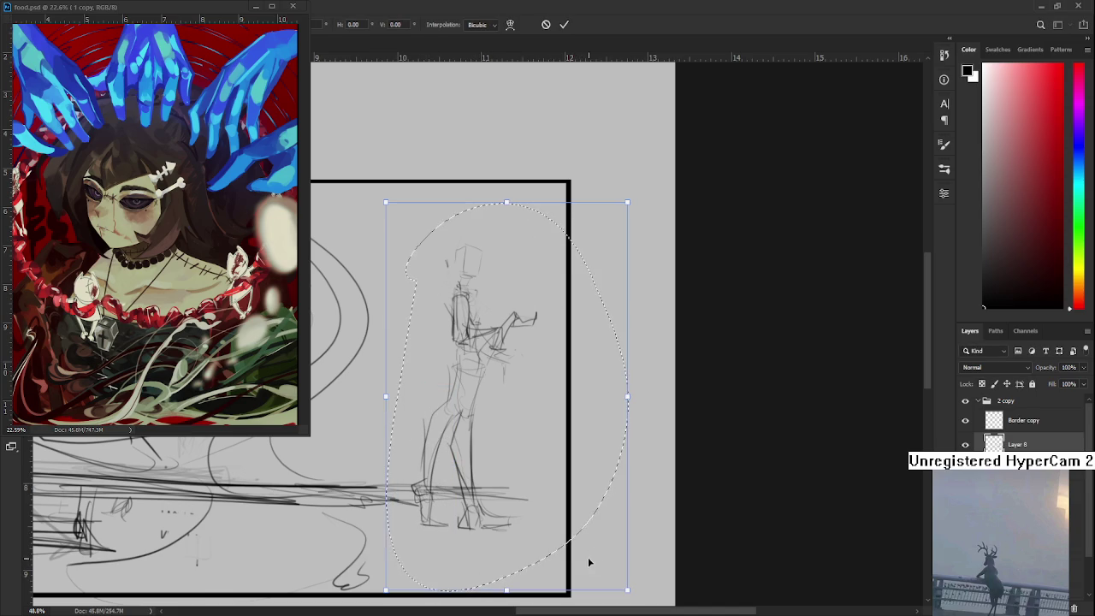
{"action": "left_click_drag", "start_coordinate": [598, 500], "coordinate": [594, 484]}
{"action": "mouse_move", "coordinate": [688, 549]}
{"action": "left_mouse_down"}
{"action": "mouse_move", "coordinate": [704, 528]}
{"action": "mouse_move", "coordinate": [692, 528]}
{"action": "left_mouse_up"}
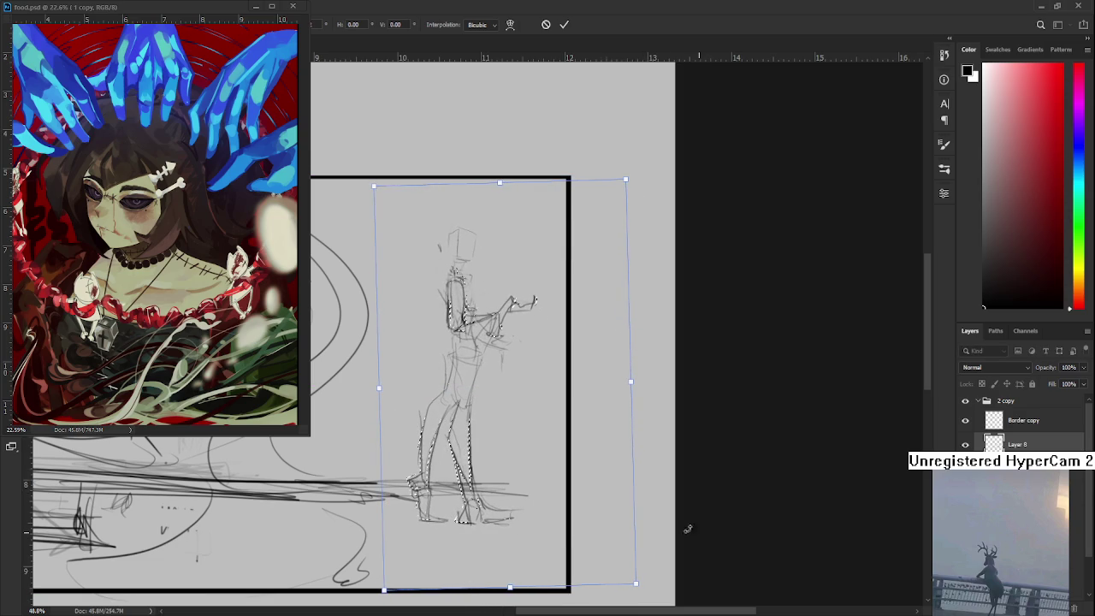
{"action": "key", "text": "Return"}
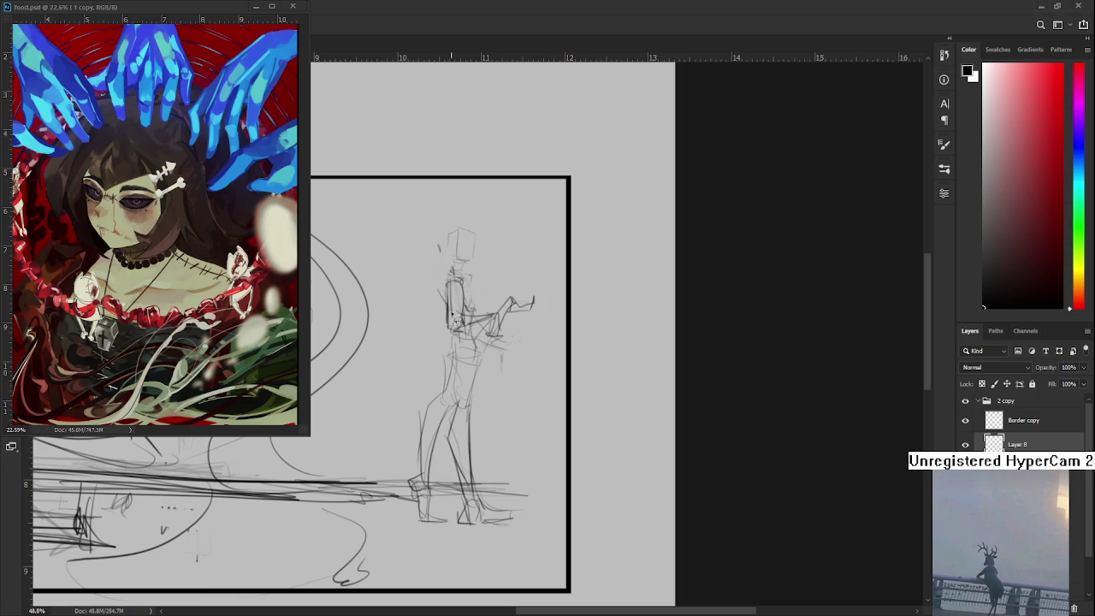
Darken the box head's outline with the brush, then lasso the head and rotate it upright
{"action": "key", "text": "b"}
{"action": "mouse_move", "coordinate": [459, 233]}
{"action": "left_mouse_down"}
{"action": "mouse_move", "coordinate": [458, 261]}
{"action": "mouse_move", "coordinate": [481, 231]}
{"action": "mouse_move", "coordinate": [446, 249]}
{"action": "mouse_move", "coordinate": [478, 267]}
{"action": "left_mouse_up"}
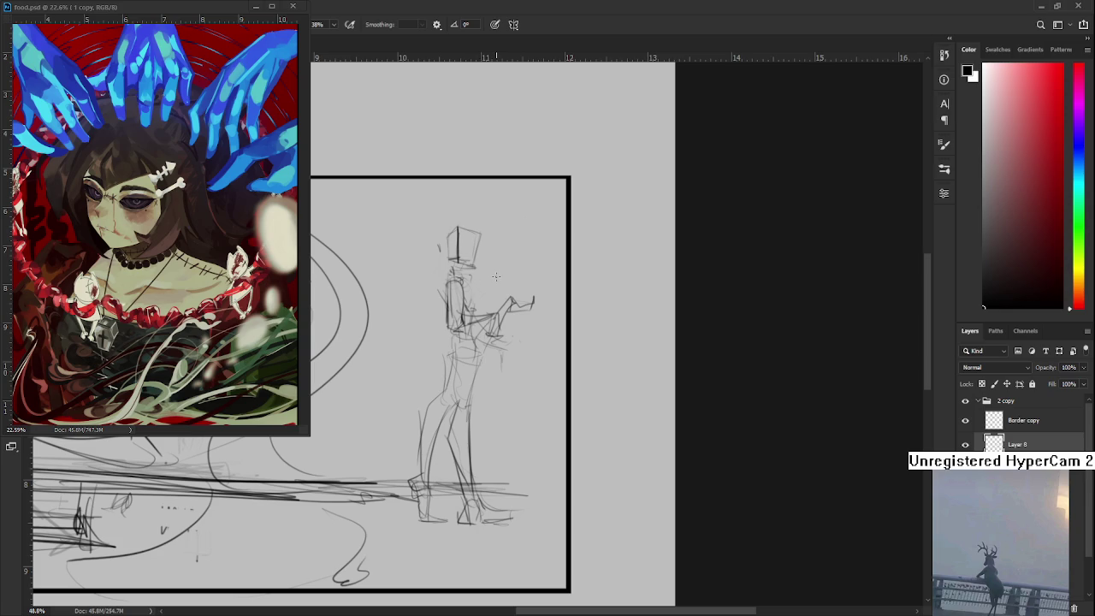
{"action": "mouse_move", "coordinate": [479, 274]}
{"action": "left_mouse_down"}
{"action": "mouse_move", "coordinate": [463, 353]}
{"action": "mouse_move", "coordinate": [498, 301]}
{"action": "left_mouse_up"}
{"action": "key", "text": "l"}
{"action": "key", "text": "ctrl+t"}
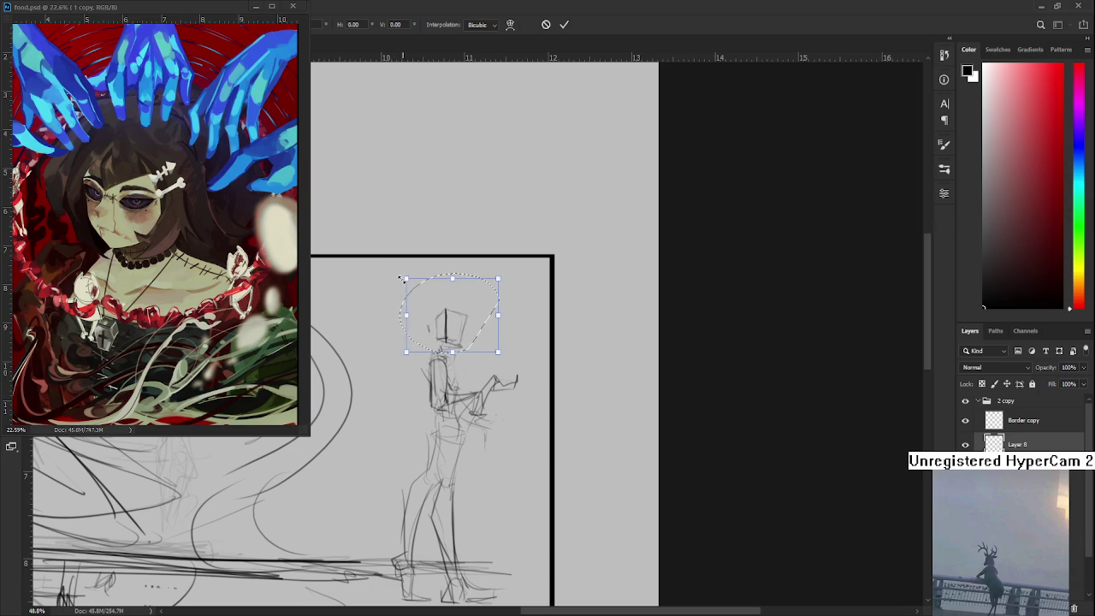
{"action": "mouse_move", "coordinate": [505, 358]}
{"action": "left_mouse_down"}
{"action": "mouse_move", "coordinate": [490, 370]}
{"action": "mouse_move", "coordinate": [546, 362]}
{"action": "left_mouse_up"}
{"action": "key", "text": "Return"}
{"action": "scroll", "coordinate": [490, 372], "scroll_direction": "down", "scroll_amount": 1}
{"action": "scroll", "coordinate": [489, 375], "scroll_direction": "down", "scroll_amount": 1}
{"action": "scroll", "coordinate": [488, 378], "scroll_direction": "down", "scroll_amount": 1}
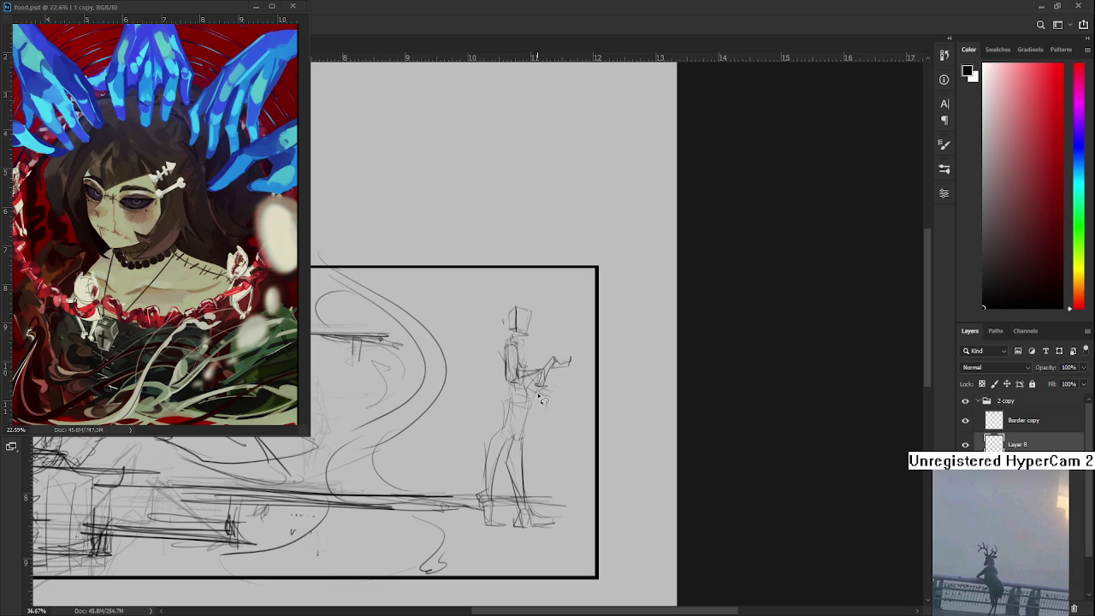
Lasso the standing figure and scale it up slightly around its centre
{"action": "key", "text": "b"}
{"action": "scroll", "coordinate": [552, 345], "scroll_direction": "up", "scroll_amount": 2}
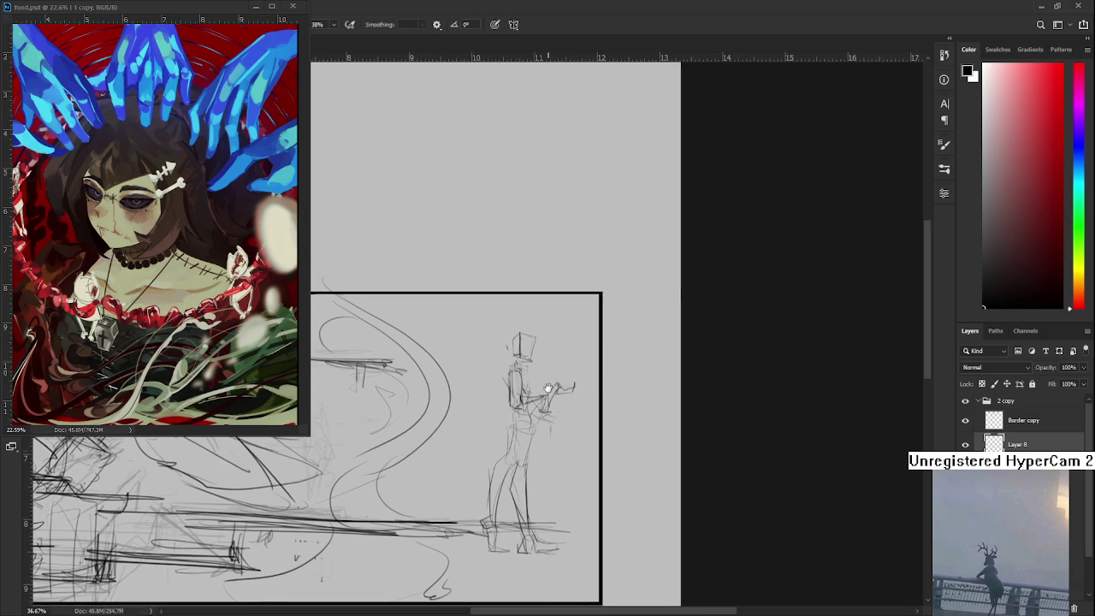
{"action": "scroll", "coordinate": [505, 450], "scroll_direction": "down", "scroll_amount": 2}
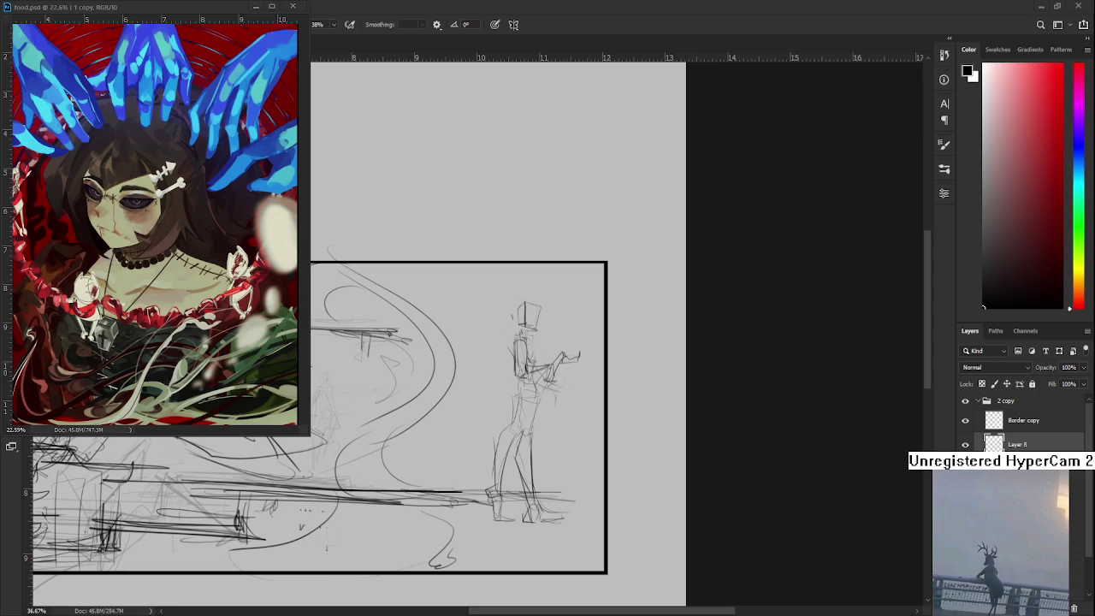
{"action": "key", "text": "ctrl+t"}
{"action": "key", "text": "Return"}
{"action": "key", "text": "l"}
{"action": "left_click_drag", "start_coordinate": [493, 296], "coordinate": [476, 479]}
{"action": "key", "text": "ctrl+t"}
{"action": "left_click_drag", "start_coordinate": [622, 583], "coordinate": [634, 605]}
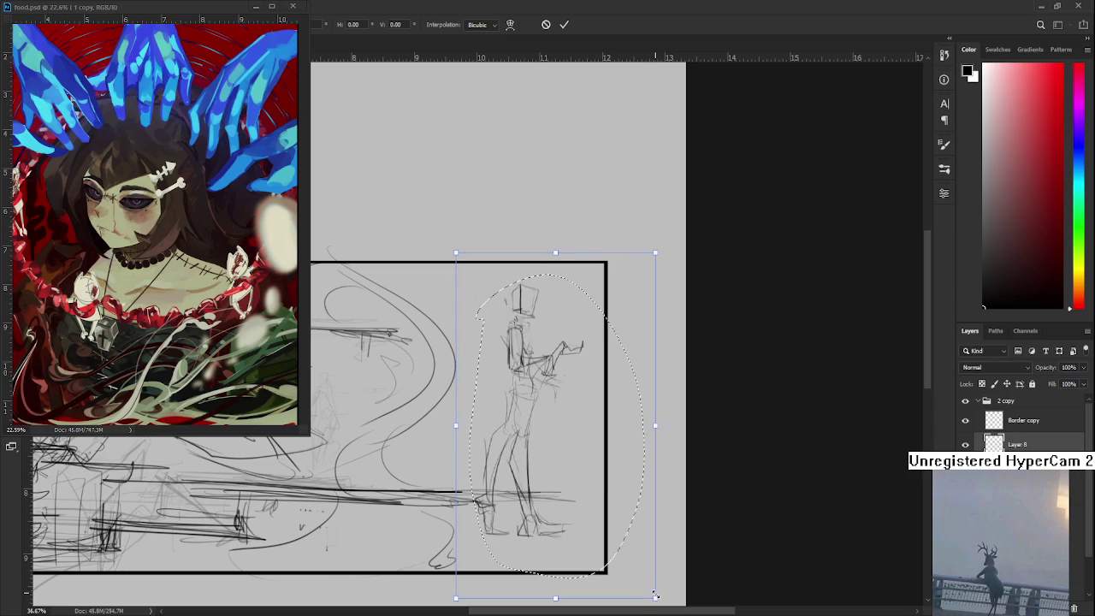
{"action": "key", "text": "Return"}
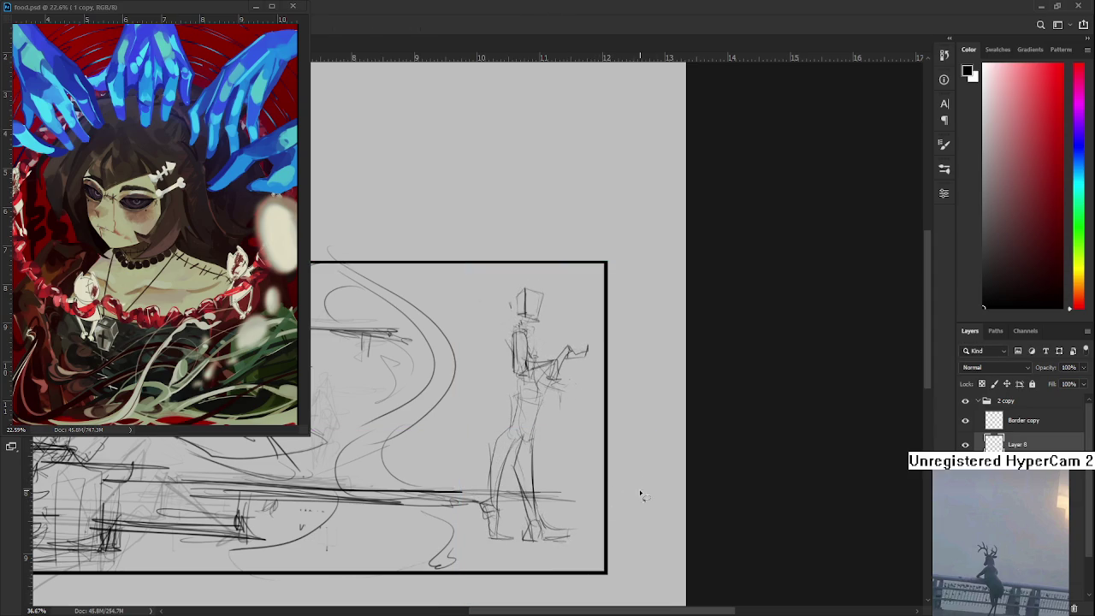
Sketch collar lines at the figure's neck, undoing them to redraw
{"action": "left_click_drag", "start_coordinate": [550, 364], "coordinate": [551, 409]}
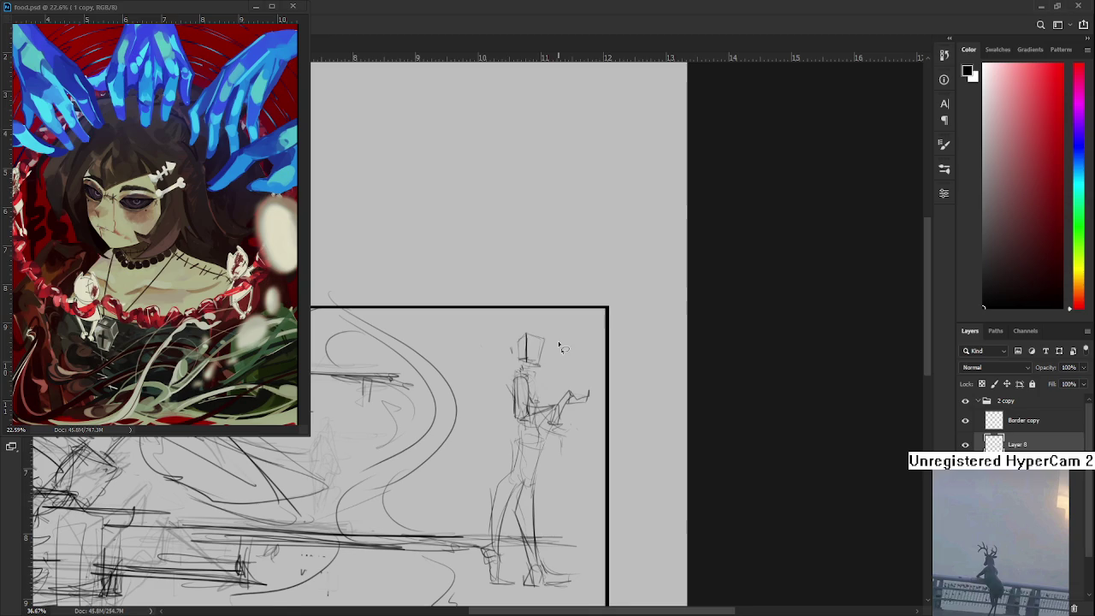
{"action": "scroll", "coordinate": [544, 386], "scroll_direction": "up", "scroll_amount": 5}
{"action": "key", "text": "b"}
{"action": "mouse_move", "coordinate": [499, 368]}
{"action": "left_mouse_down"}
{"action": "mouse_move", "coordinate": [516, 368]}
{"action": "mouse_move", "coordinate": [519, 402]}
{"action": "left_mouse_up"}
{"action": "key", "text": "ctrl+z"}
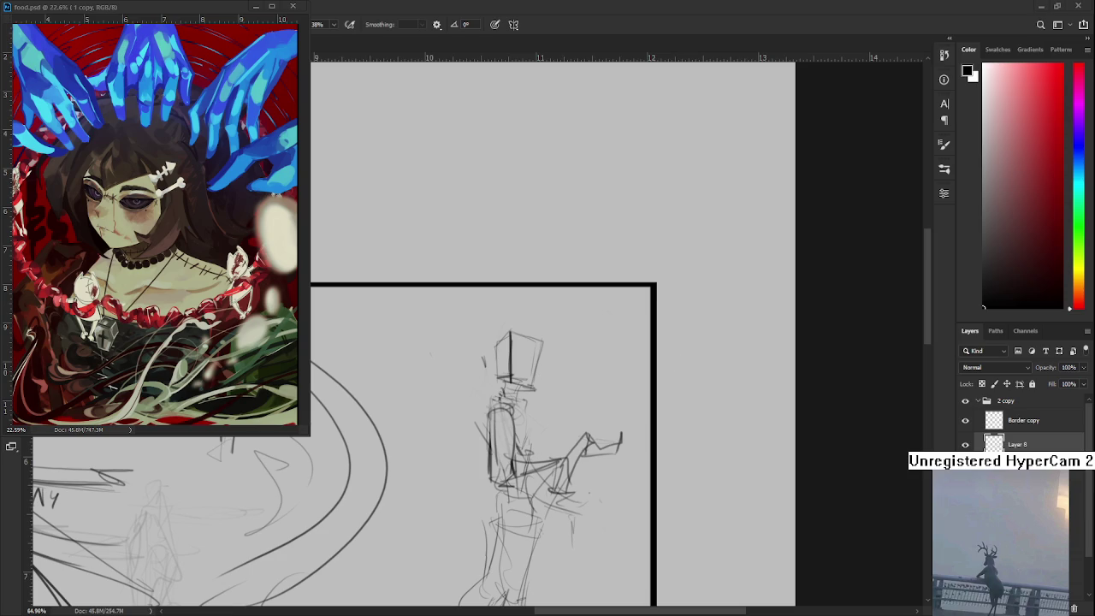
Try several trial strokes across the figure's head, undoing each one
{"action": "scroll", "coordinate": [537, 359], "scroll_direction": "down", "scroll_amount": 2}
{"action": "left_click_drag", "start_coordinate": [492, 329], "coordinate": [586, 306]}
{"action": "key", "text": "ctrl+z"}
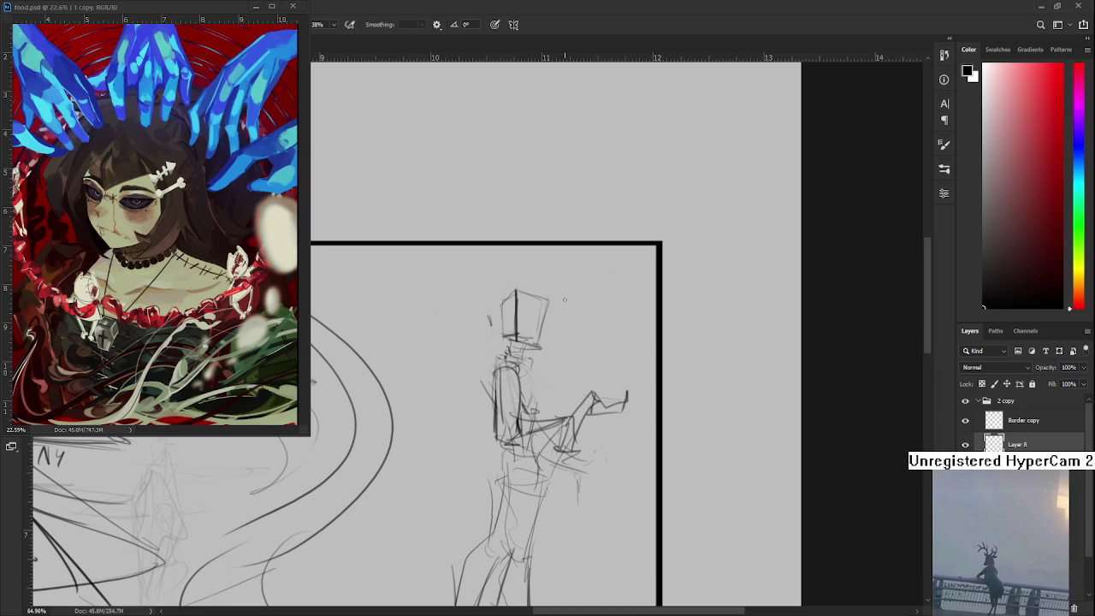
{"action": "mouse_move", "coordinate": [564, 300]}
{"action": "left_mouse_down"}
{"action": "mouse_move", "coordinate": [514, 353]}
{"action": "mouse_move", "coordinate": [551, 336]}
{"action": "left_mouse_up"}
{"action": "key", "text": "ctrl+z"}
{"action": "left_click_drag", "start_coordinate": [404, 339], "coordinate": [488, 347]}
{"action": "key", "text": "ctrl+z"}
{"action": "key", "text": "ctrl+z"}
{"action": "mouse_move", "coordinate": [405, 318]}
{"action": "left_mouse_down"}
{"action": "mouse_move", "coordinate": [506, 370]}
{"action": "mouse_move", "coordinate": [500, 382]}
{"action": "mouse_move", "coordinate": [580, 361]}
{"action": "mouse_move", "coordinate": [368, 333]}
{"action": "left_mouse_up"}
Draw the looping brim with a pointed right tip sweeping past the head
{"action": "key", "text": "ctrl+z"}
{"action": "key", "text": "ctrl+z"}
{"action": "key", "text": "ctrl+z"}
{"action": "key", "text": "ctrl+z"}
{"action": "key", "text": "ctrl+z"}
{"action": "key", "text": "ctrl+z"}
{"action": "left_click_drag", "start_coordinate": [438, 375], "coordinate": [402, 326]}
{"action": "left_click_drag", "start_coordinate": [583, 364], "coordinate": [582, 369]}
{"action": "key", "text": "ctrl+z"}
{"action": "mouse_move", "coordinate": [475, 356]}
{"action": "left_mouse_down"}
{"action": "mouse_move", "coordinate": [513, 385]}
{"action": "mouse_move", "coordinate": [588, 376]}
{"action": "left_mouse_up"}
{"action": "key", "text": "ctrl+z"}
{"action": "left_click_drag", "start_coordinate": [467, 339], "coordinate": [582, 367]}
{"action": "key", "text": "ctrl+z"}
Sketch the crown's two sides rising from the brim to a pointed apex, retrying strokes
{"action": "key", "text": "ctrl+z"}
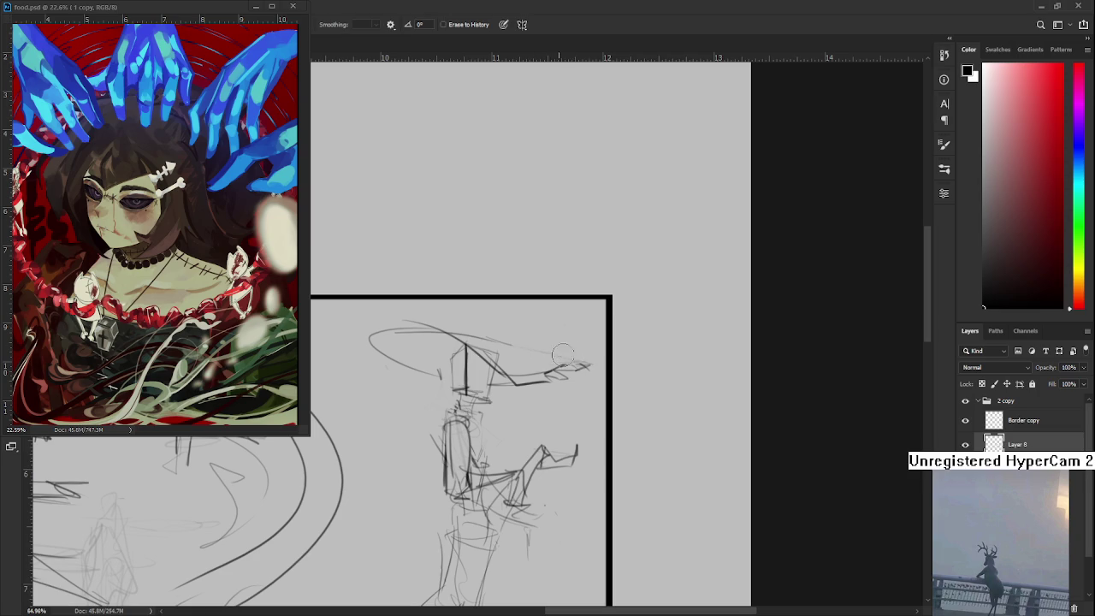
{"action": "mouse_move", "coordinate": [517, 345]}
{"action": "left_mouse_down"}
{"action": "mouse_move", "coordinate": [600, 387]}
{"action": "mouse_move", "coordinate": [518, 362]}
{"action": "mouse_move", "coordinate": [544, 374]}
{"action": "left_mouse_up"}
{"action": "left_click_drag", "start_coordinate": [502, 324], "coordinate": [493, 370]}
{"action": "key", "text": "ctrl+z"}
{"action": "left_click_drag", "start_coordinate": [503, 306], "coordinate": [493, 368]}
{"action": "mouse_move", "coordinate": [505, 320]}
{"action": "left_mouse_down"}
{"action": "mouse_move", "coordinate": [511, 359]}
{"action": "mouse_move", "coordinate": [498, 376]}
{"action": "left_mouse_up"}
{"action": "key", "text": "ctrl+z"}
{"action": "mouse_move", "coordinate": [507, 301]}
{"action": "left_mouse_down"}
{"action": "mouse_move", "coordinate": [514, 351]}
{"action": "mouse_move", "coordinate": [540, 373]}
{"action": "left_mouse_up"}
{"action": "key", "text": "ctrl+z"}
{"action": "mouse_move", "coordinate": [480, 313]}
{"action": "left_mouse_down"}
{"action": "mouse_move", "coordinate": [466, 371]}
{"action": "mouse_move", "coordinate": [463, 359]}
{"action": "left_mouse_up"}
{"action": "key", "text": "ctrl+z"}
{"action": "left_click_drag", "start_coordinate": [481, 293], "coordinate": [444, 356]}
{"action": "mouse_move", "coordinate": [472, 295]}
{"action": "left_mouse_down"}
{"action": "mouse_move", "coordinate": [429, 349]}
{"action": "mouse_move", "coordinate": [479, 366]}
{"action": "mouse_move", "coordinate": [469, 305]}
{"action": "mouse_move", "coordinate": [466, 356]}
{"action": "left_mouse_up"}
Redraw the crown's left edge and retry faint strokes beside the hat's centre
{"action": "key", "text": "e"}
{"action": "key", "text": "b"}
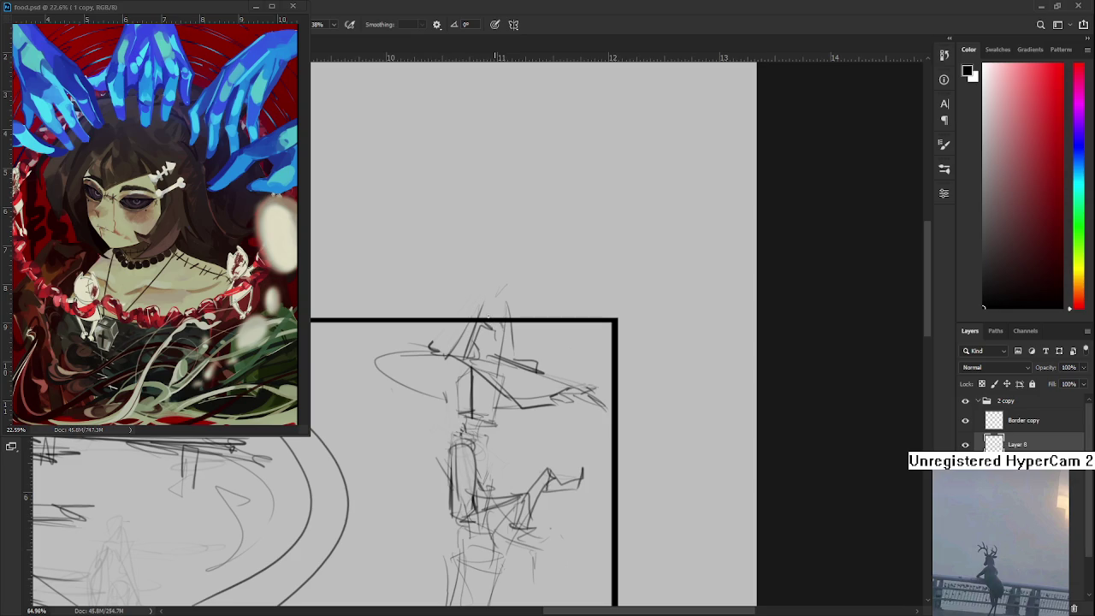
{"action": "mouse_move", "coordinate": [476, 301]}
{"action": "left_mouse_down"}
{"action": "mouse_move", "coordinate": [392, 349]}
{"action": "mouse_move", "coordinate": [343, 395]}
{"action": "mouse_move", "coordinate": [469, 406]}
{"action": "mouse_move", "coordinate": [461, 378]}
{"action": "left_mouse_up"}
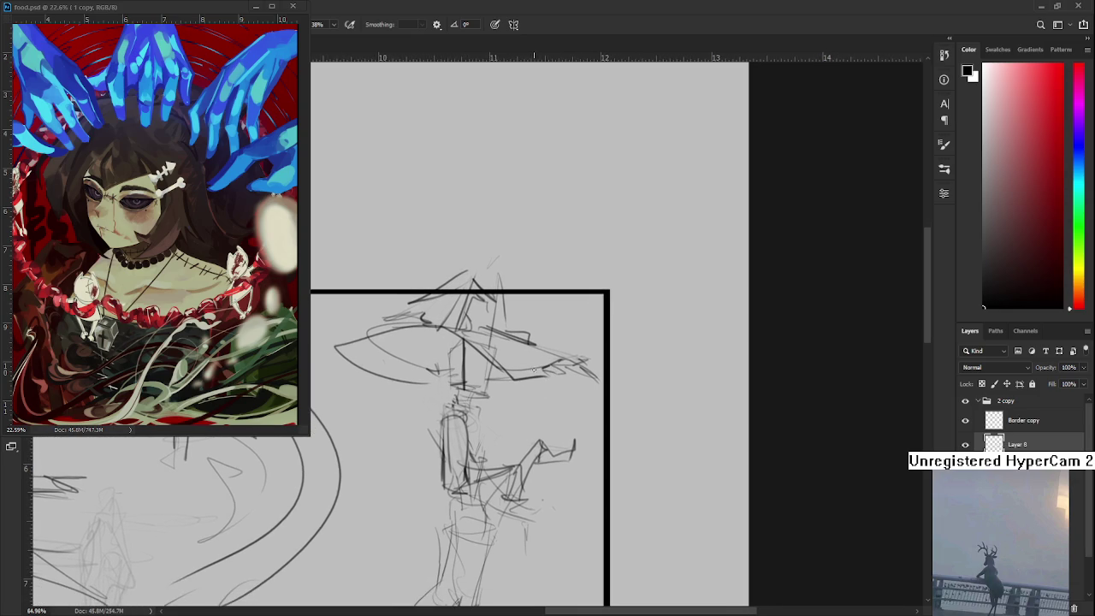
{"action": "left_click_drag", "start_coordinate": [547, 410], "coordinate": [538, 415]}
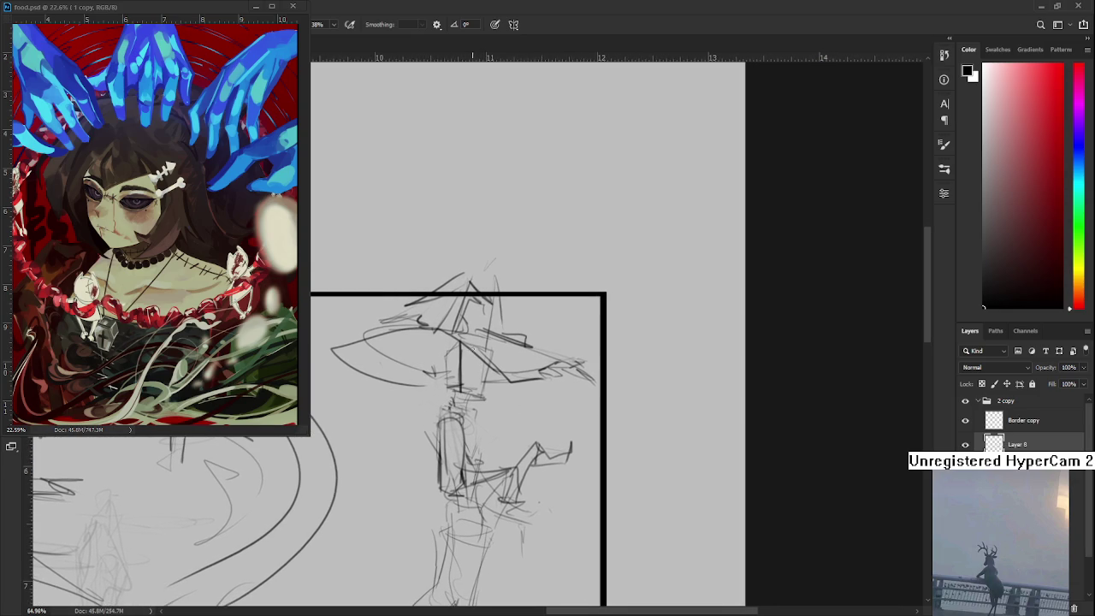
{"action": "mouse_move", "coordinate": [471, 347]}
{"action": "left_mouse_down"}
{"action": "mouse_move", "coordinate": [463, 378]}
{"action": "mouse_move", "coordinate": [465, 359]}
{"action": "mouse_move", "coordinate": [460, 382]}
{"action": "mouse_move", "coordinate": [443, 376]}
{"action": "mouse_move", "coordinate": [440, 393]}
{"action": "left_mouse_up"}
{"action": "key", "text": "ctrl+z"}
{"action": "left_click_drag", "start_coordinate": [439, 331], "coordinate": [409, 383]}
{"action": "key", "text": "ctrl+z"}
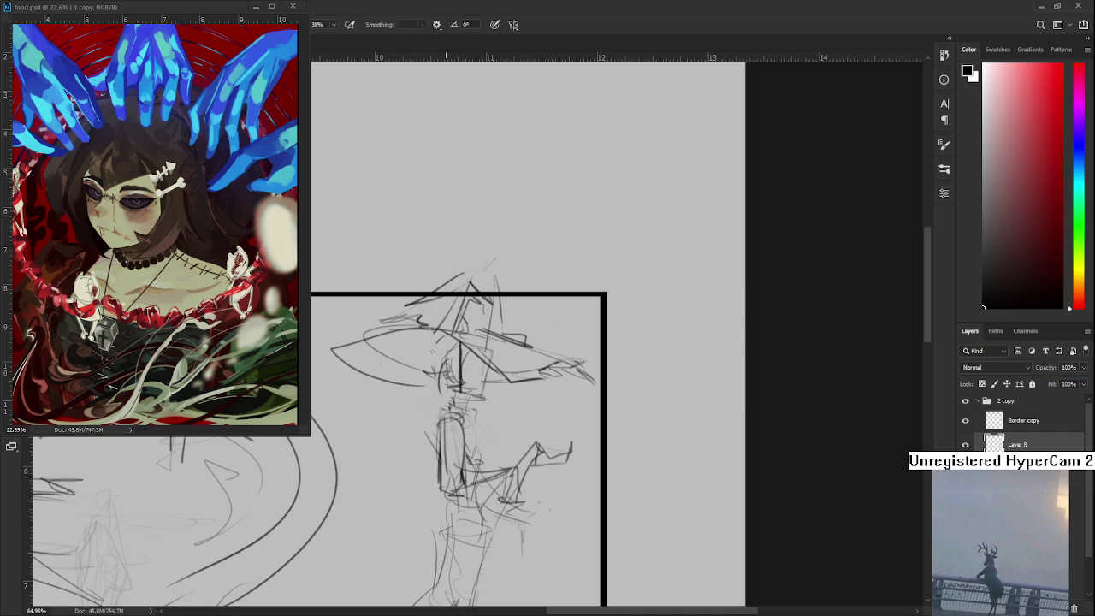
{"action": "mouse_move", "coordinate": [441, 346]}
{"action": "left_mouse_down"}
{"action": "mouse_move", "coordinate": [405, 392]}
{"action": "mouse_move", "coordinate": [433, 383]}
{"action": "mouse_move", "coordinate": [407, 384]}
{"action": "mouse_move", "coordinate": [433, 394]}
{"action": "left_mouse_up"}
{"action": "key", "text": "ctrl+z"}
{"action": "key", "text": "ctrl+z"}
{"action": "key", "text": "ctrl+z"}
{"action": "key", "text": "ctrl+z"}
{"action": "left_click_drag", "start_coordinate": [440, 352], "coordinate": [484, 345]}
{"action": "key", "text": "ctrl+z"}
Add strokes along the top edge and right side of the hat brim
{"action": "left_click_drag", "start_coordinate": [402, 340], "coordinate": [541, 346]}
{"action": "left_click_drag", "start_coordinate": [432, 348], "coordinate": [475, 337]}
{"action": "mouse_move", "coordinate": [519, 378]}
{"action": "left_mouse_down"}
{"action": "mouse_move", "coordinate": [517, 366]}
{"action": "mouse_move", "coordinate": [585, 414]}
{"action": "left_mouse_up"}
Shrink the hat around its centre and move it down onto the head
{"action": "key", "text": "l"}
{"action": "key", "text": "ctrl+t"}
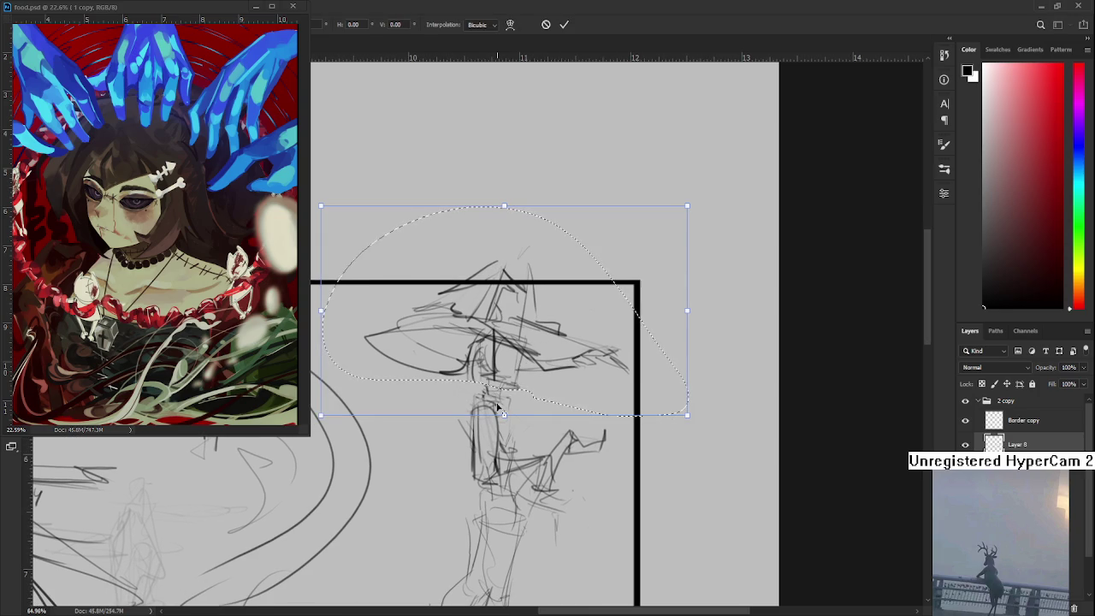
{"action": "left_click_drag", "start_coordinate": [503, 414], "coordinate": [503, 391]}
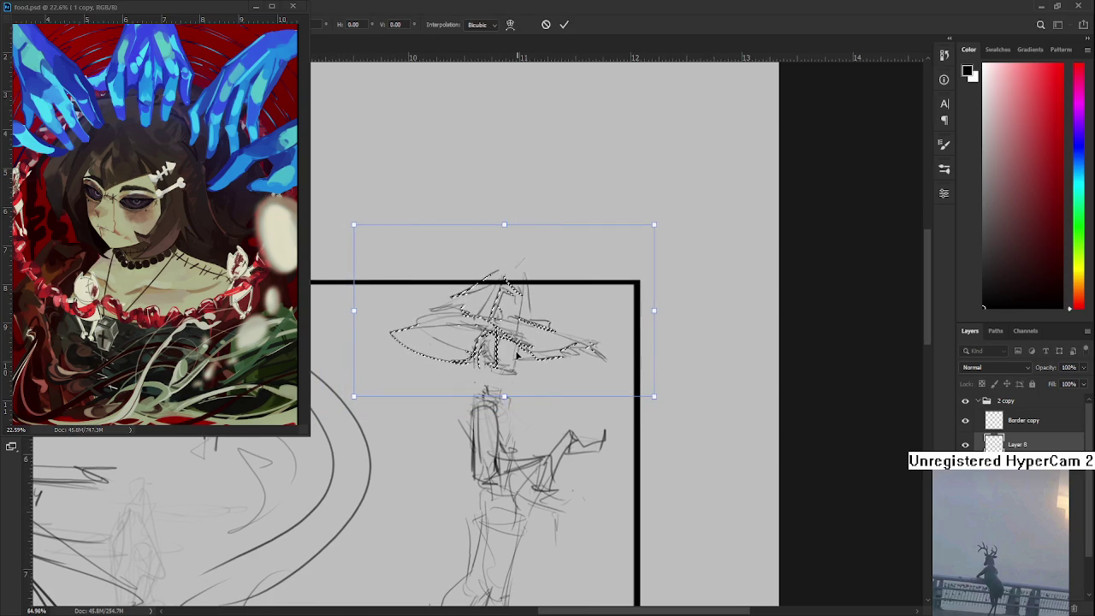
{"action": "left_click_drag", "start_coordinate": [519, 351], "coordinate": [516, 366]}
{"action": "key", "text": "Return"}
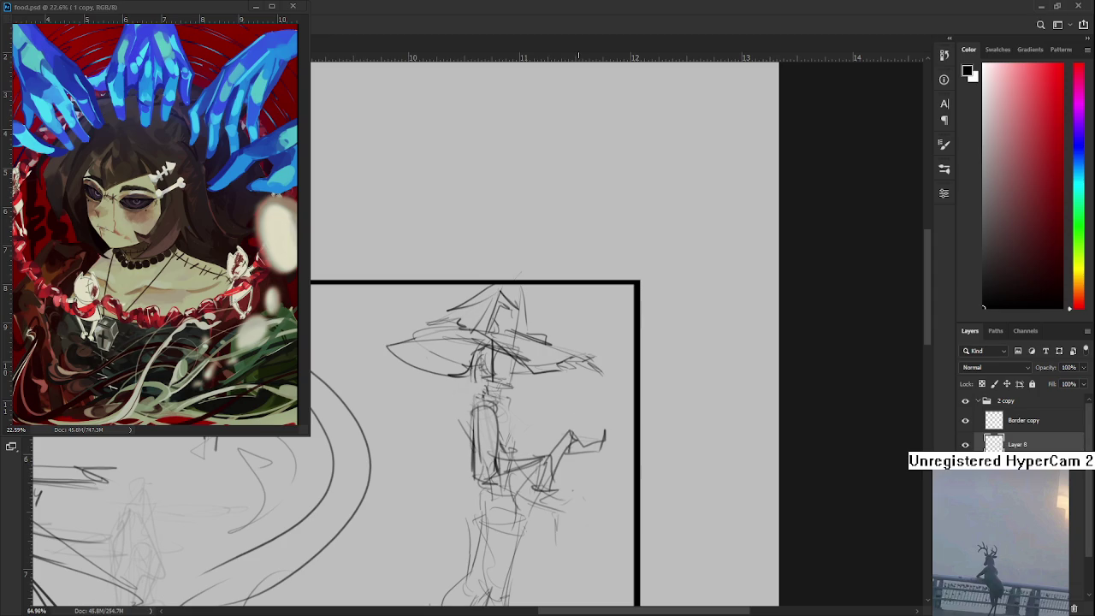
{"action": "scroll", "coordinate": [583, 412], "scroll_direction": "down", "scroll_amount": 2}
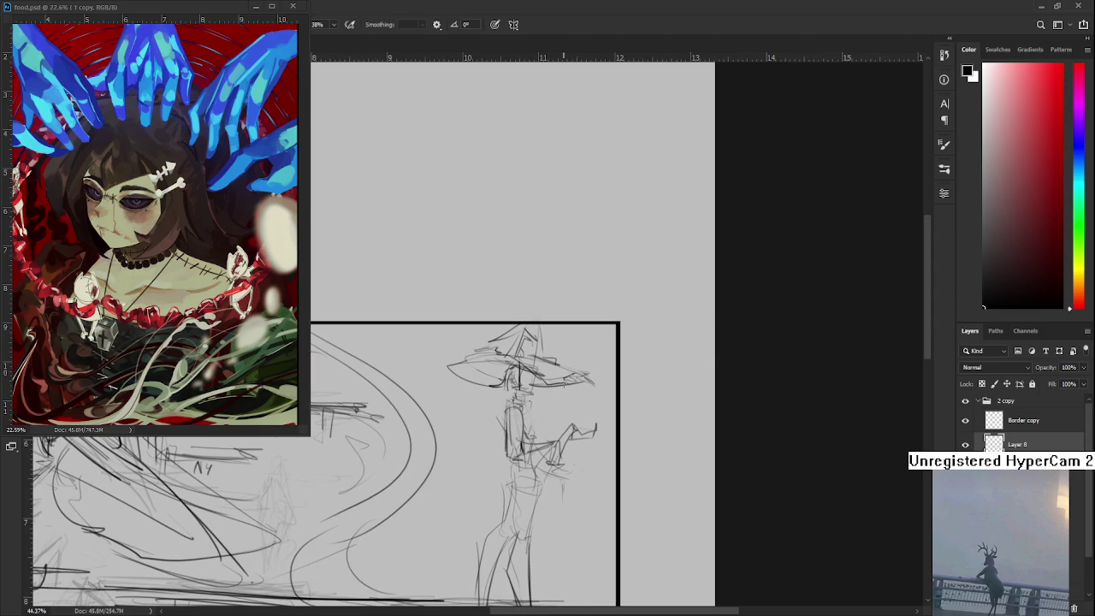
Sketch belt, waist, hip and bust lines on the figure's torso
{"action": "key", "text": "e"}
{"action": "key", "text": "b"}
{"action": "mouse_move", "coordinate": [447, 366]}
{"action": "left_mouse_down"}
{"action": "mouse_move", "coordinate": [501, 380]}
{"action": "mouse_move", "coordinate": [466, 391]}
{"action": "mouse_move", "coordinate": [486, 373]}
{"action": "left_mouse_up"}
{"action": "left_click_drag", "start_coordinate": [475, 372], "coordinate": [475, 388]}
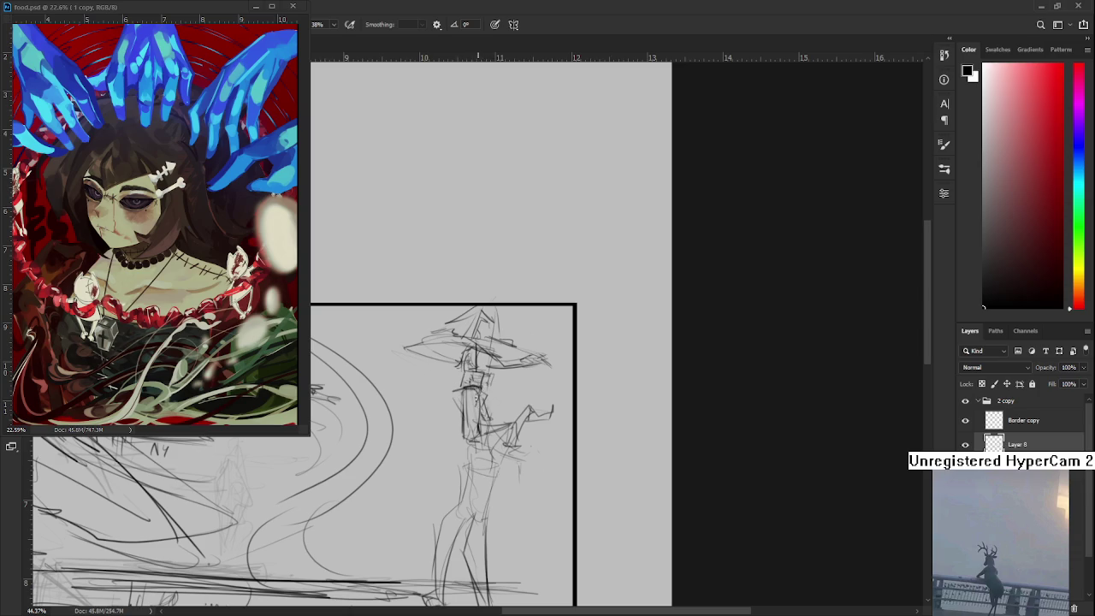
{"action": "mouse_move", "coordinate": [460, 385]}
{"action": "left_mouse_down"}
{"action": "mouse_move", "coordinate": [458, 424]}
{"action": "mouse_move", "coordinate": [474, 433]}
{"action": "mouse_move", "coordinate": [513, 416]}
{"action": "mouse_move", "coordinate": [509, 428]}
{"action": "left_mouse_up"}
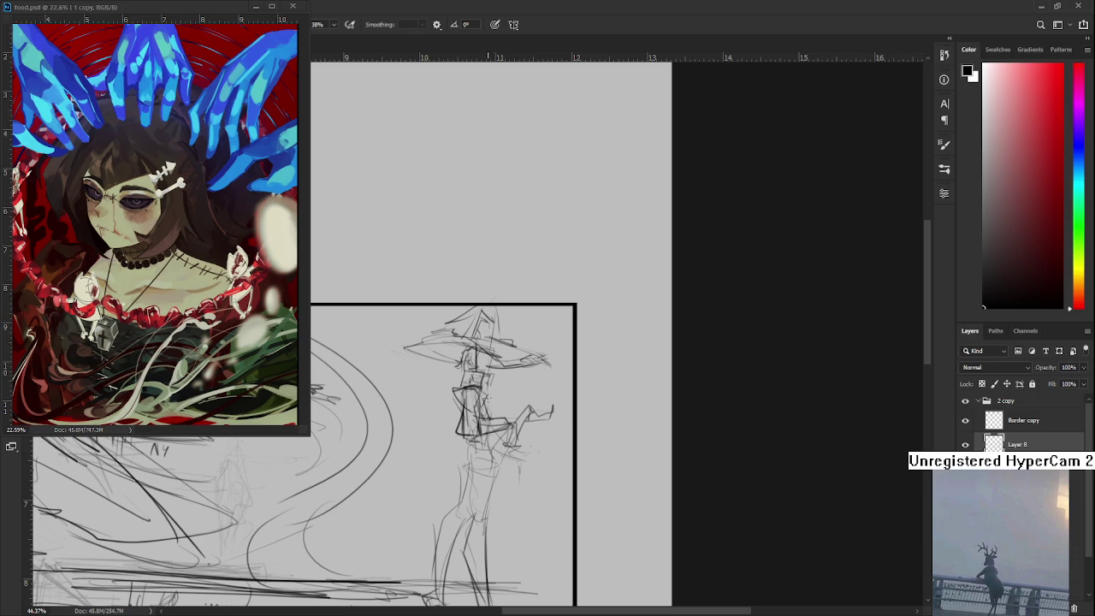
{"action": "mouse_move", "coordinate": [484, 394]}
{"action": "left_mouse_down"}
{"action": "mouse_move", "coordinate": [496, 423]}
{"action": "mouse_move", "coordinate": [509, 421]}
{"action": "mouse_move", "coordinate": [517, 463]}
{"action": "left_mouse_up"}
{"action": "mouse_move", "coordinate": [508, 417]}
{"action": "left_mouse_down"}
{"action": "mouse_move", "coordinate": [504, 450]}
{"action": "mouse_move", "coordinate": [484, 455]}
{"action": "left_mouse_up"}
{"action": "left_click_drag", "start_coordinate": [496, 380], "coordinate": [501, 439]}
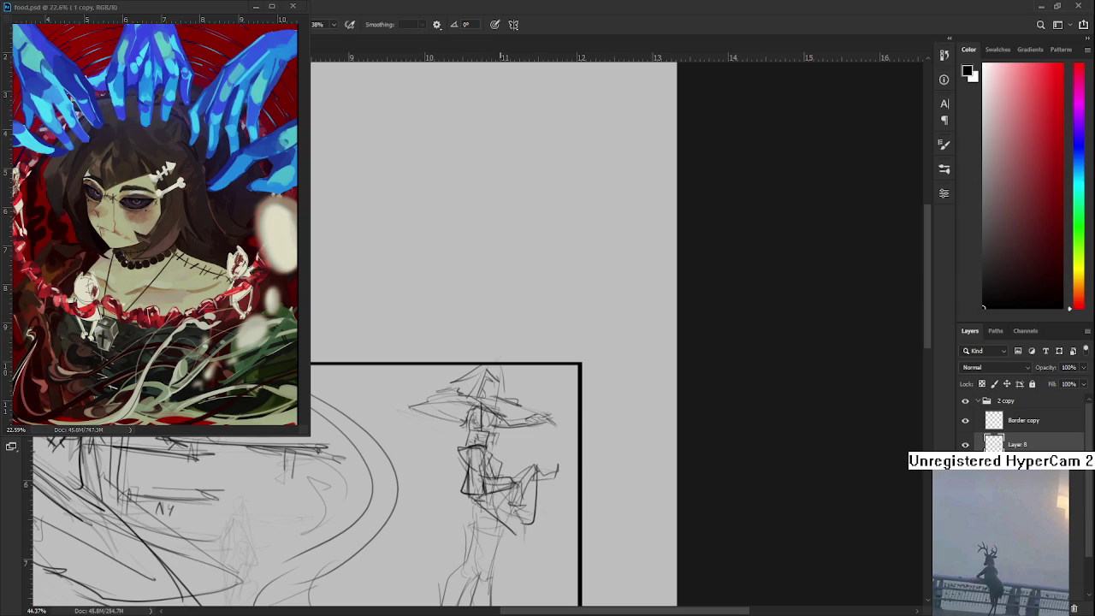
{"action": "mouse_move", "coordinate": [500, 414]}
{"action": "left_mouse_down"}
{"action": "mouse_move", "coordinate": [511, 443]}
{"action": "mouse_move", "coordinate": [503, 462]}
{"action": "mouse_move", "coordinate": [501, 452]}
{"action": "mouse_move", "coordinate": [402, 432]}
{"action": "left_mouse_up"}
{"action": "key", "text": "ctrl+z"}
Sketch long flowing hair strands sweeping from the shoulder to the figure's left
{"action": "mouse_move", "coordinate": [432, 475]}
{"action": "left_mouse_down"}
{"action": "mouse_move", "coordinate": [431, 440]}
{"action": "mouse_move", "coordinate": [420, 484]}
{"action": "left_mouse_up"}
{"action": "key", "text": "ctrl+z"}
{"action": "mouse_move", "coordinate": [467, 427]}
{"action": "left_mouse_down"}
{"action": "mouse_move", "coordinate": [418, 476]}
{"action": "mouse_move", "coordinate": [441, 479]}
{"action": "left_mouse_up"}
{"action": "left_click_drag", "start_coordinate": [465, 422], "coordinate": [400, 472]}
{"action": "mouse_move", "coordinate": [367, 430]}
{"action": "left_mouse_down"}
{"action": "mouse_move", "coordinate": [402, 493]}
{"action": "mouse_move", "coordinate": [373, 462]}
{"action": "left_mouse_up"}
{"action": "mouse_move", "coordinate": [414, 426]}
{"action": "left_mouse_down"}
{"action": "mouse_move", "coordinate": [376, 455]}
{"action": "mouse_move", "coordinate": [378, 470]}
{"action": "mouse_move", "coordinate": [408, 485]}
{"action": "left_mouse_up"}
{"action": "mouse_move", "coordinate": [450, 441]}
{"action": "left_mouse_down"}
{"action": "mouse_move", "coordinate": [406, 483]}
{"action": "mouse_move", "coordinate": [462, 381]}
{"action": "mouse_move", "coordinate": [468, 396]}
{"action": "left_mouse_up"}
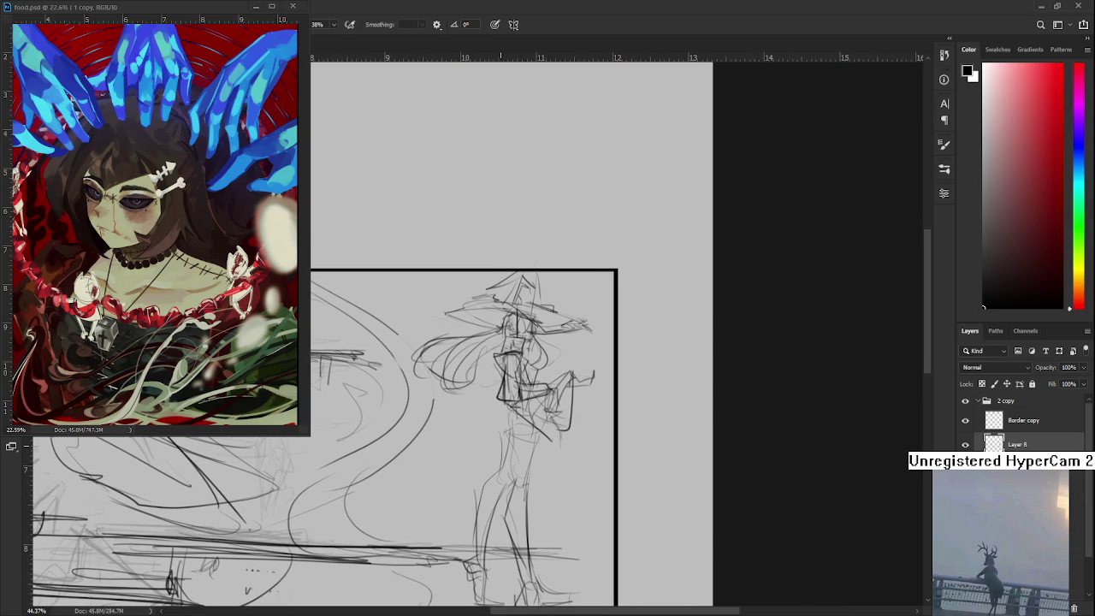
Draw the lines of both legs down to the feet, redrawing the left leg
{"action": "left_click_drag", "start_coordinate": [500, 444], "coordinate": [496, 388]}
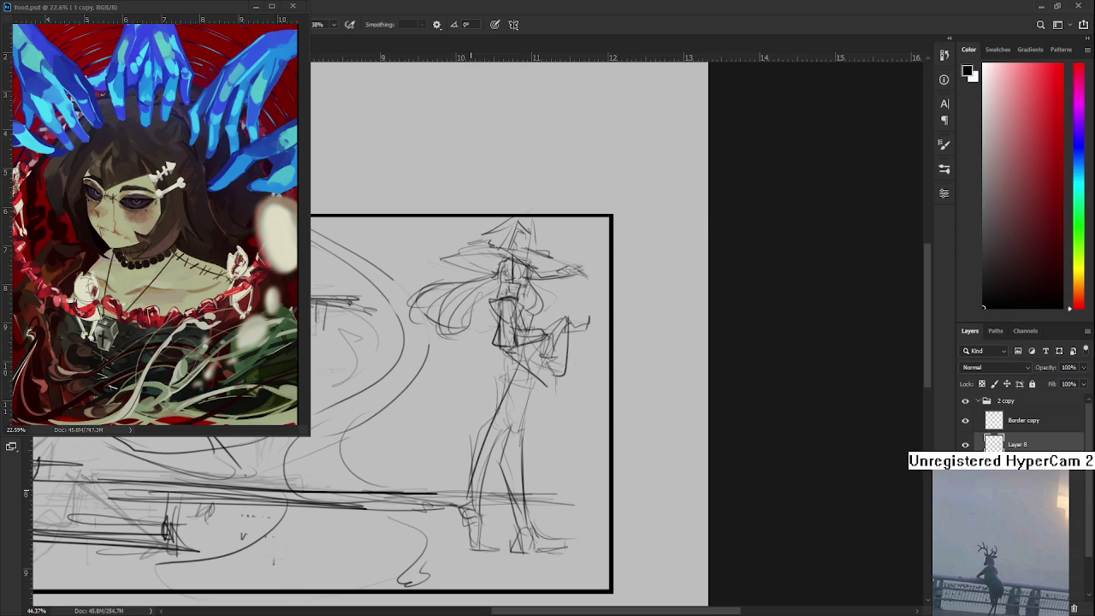
{"action": "left_click_drag", "start_coordinate": [511, 355], "coordinate": [470, 524]}
{"action": "mouse_move", "coordinate": [518, 345]}
{"action": "left_mouse_down"}
{"action": "mouse_move", "coordinate": [496, 520]}
{"action": "mouse_move", "coordinate": [444, 526]}
{"action": "left_mouse_up"}
{"action": "left_click_drag", "start_coordinate": [476, 450], "coordinate": [443, 522]}
{"action": "left_click_drag", "start_coordinate": [506, 333], "coordinate": [460, 491]}
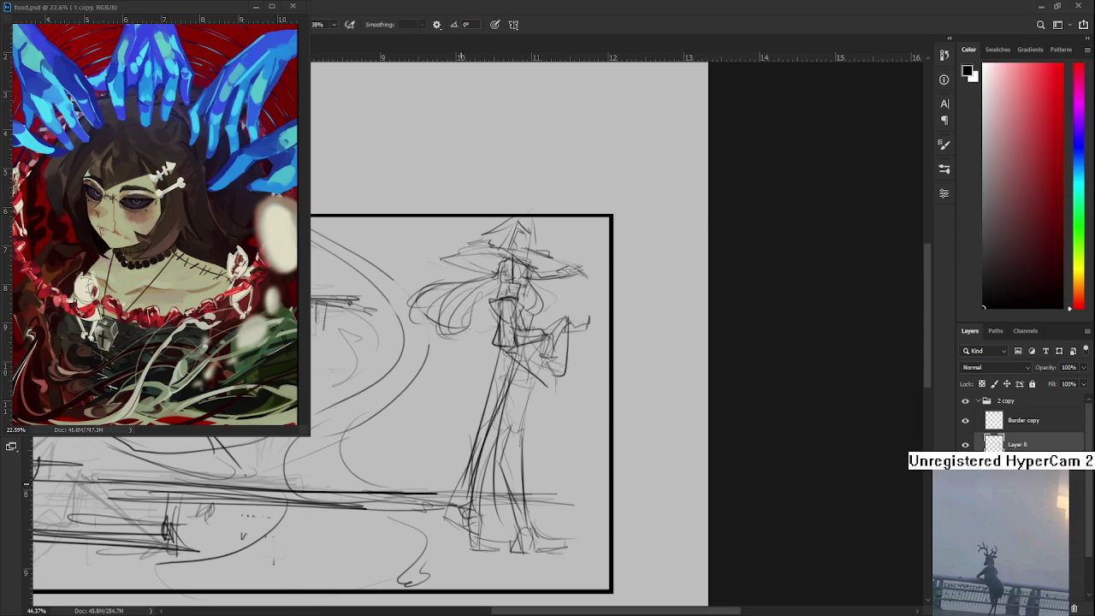
{"action": "key", "text": "ctrl+z"}
{"action": "key", "text": "ctrl+z"}
{"action": "left_click_drag", "start_coordinate": [508, 352], "coordinate": [473, 476]}
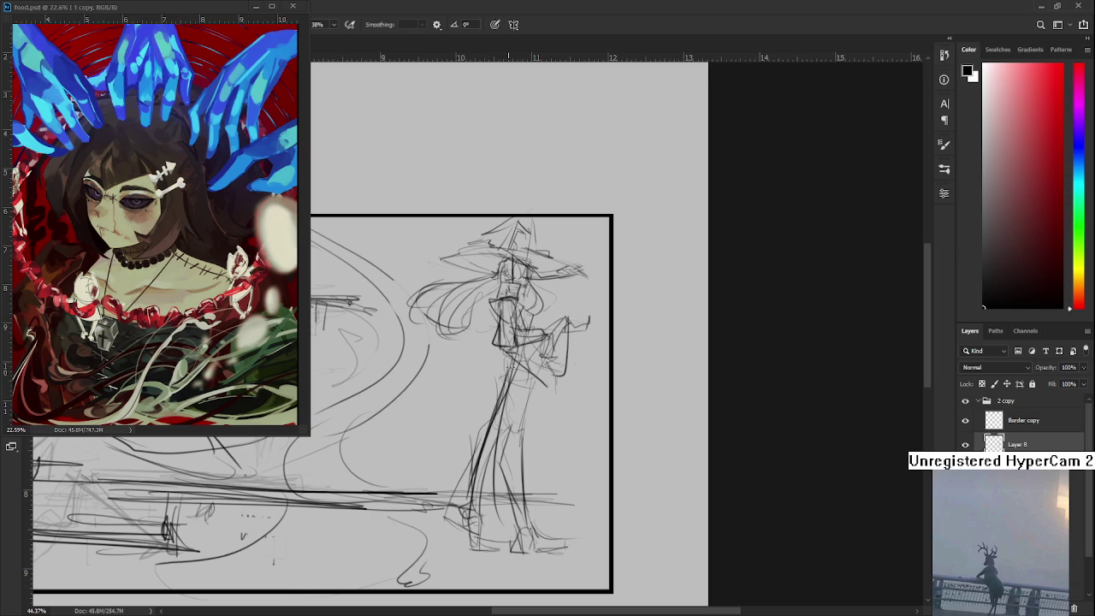
Darken the leg contour and add faint strokes along the leg and hip, retrying several
{"action": "mouse_move", "coordinate": [514, 359]}
{"action": "left_mouse_down"}
{"action": "mouse_move", "coordinate": [497, 369]}
{"action": "mouse_move", "coordinate": [497, 387]}
{"action": "left_mouse_up"}
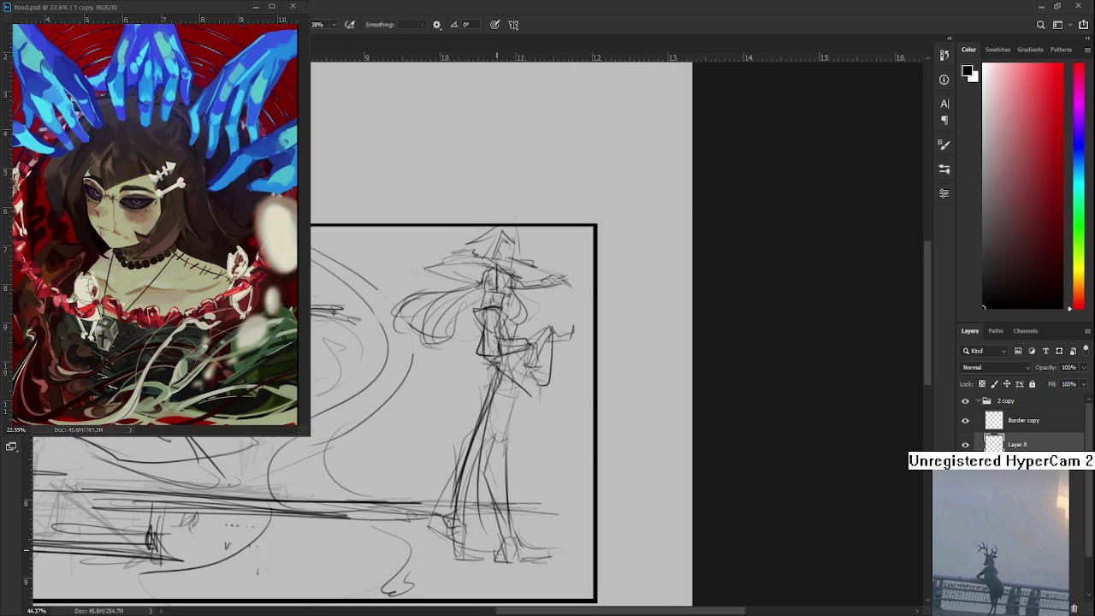
{"action": "left_click_drag", "start_coordinate": [476, 451], "coordinate": [495, 557]}
{"action": "left_click_drag", "start_coordinate": [522, 380], "coordinate": [510, 471]}
{"action": "key", "text": "ctrl+z"}
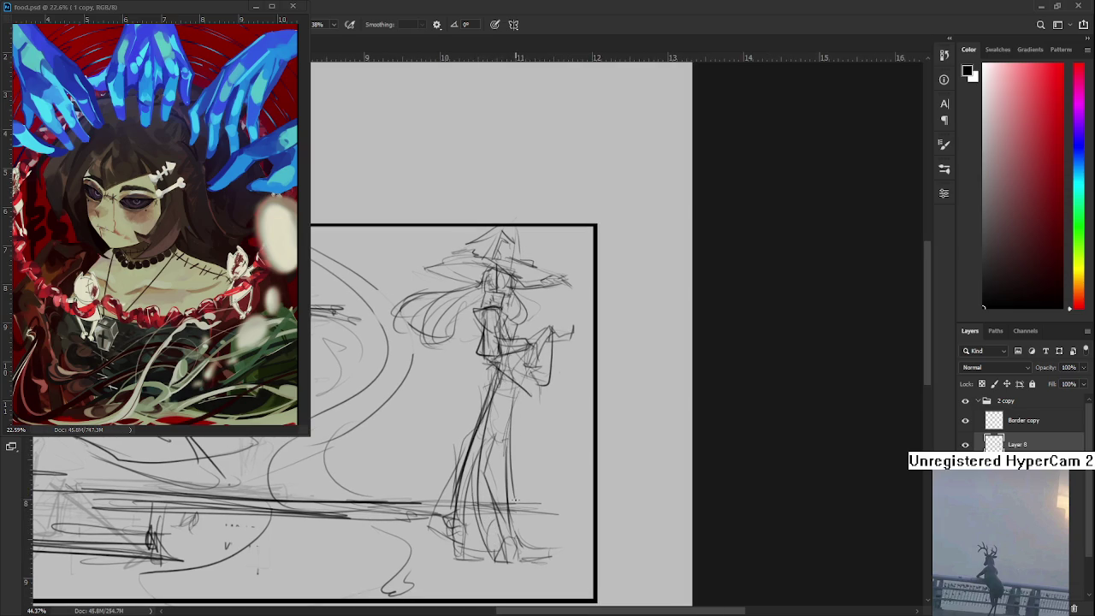
{"action": "key", "text": "ctrl+z"}
{"action": "left_click_drag", "start_coordinate": [515, 395], "coordinate": [523, 505]}
{"action": "left_click_drag", "start_coordinate": [515, 402], "coordinate": [517, 445]}
{"action": "key", "text": "ctrl+z"}
{"action": "mouse_move", "coordinate": [511, 386]}
{"action": "left_mouse_down"}
{"action": "mouse_move", "coordinate": [513, 447]}
{"action": "mouse_move", "coordinate": [482, 444]}
{"action": "mouse_move", "coordinate": [518, 405]}
{"action": "mouse_move", "coordinate": [493, 446]}
{"action": "mouse_move", "coordinate": [484, 492]}
{"action": "left_mouse_up"}
{"action": "key", "text": "ctrl+z"}
Add faint strokes at the ankle, hip and thigh, plus a long stroke down the left leg
{"action": "mouse_move", "coordinate": [496, 440]}
{"action": "left_mouse_down"}
{"action": "mouse_move", "coordinate": [484, 482]}
{"action": "mouse_move", "coordinate": [500, 510]}
{"action": "left_mouse_up"}
{"action": "left_click_drag", "start_coordinate": [482, 465], "coordinate": [510, 541]}
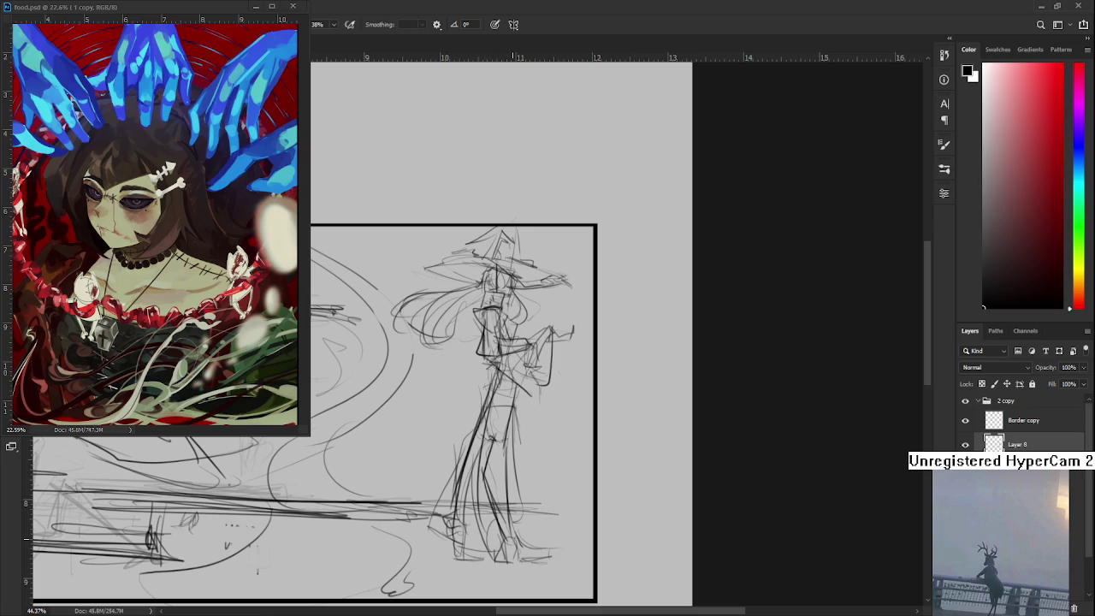
{"action": "left_click_drag", "start_coordinate": [508, 433], "coordinate": [497, 450]}
{"action": "left_click_drag", "start_coordinate": [490, 412], "coordinate": [517, 403]}
{"action": "scroll", "coordinate": [508, 402], "scroll_direction": "up", "scroll_amount": 2}
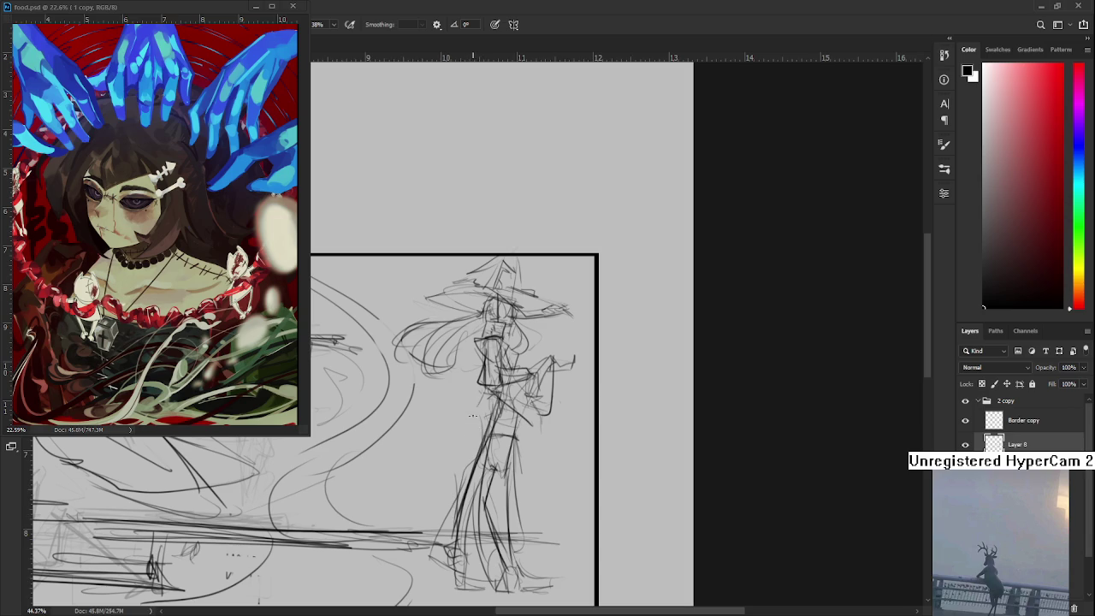
{"action": "mouse_move", "coordinate": [458, 539]}
{"action": "left_mouse_down"}
{"action": "mouse_move", "coordinate": [478, 396]}
{"action": "mouse_move", "coordinate": [454, 505]}
{"action": "left_mouse_up"}
{"action": "scroll", "coordinate": [479, 413], "scroll_direction": "up", "scroll_amount": 2}
{"action": "scroll", "coordinate": [479, 413], "scroll_direction": "right", "scroll_amount": 1}
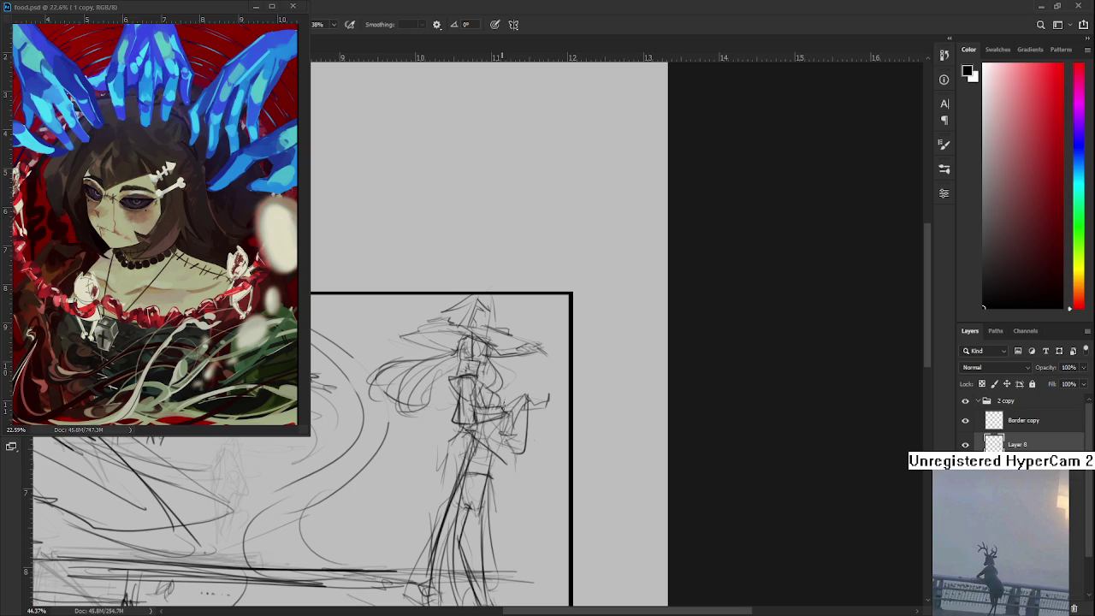
Draw thin pencil strokes along the torso, skirt and left hip
{"action": "left_click_drag", "start_coordinate": [497, 434], "coordinate": [508, 388]}
{"action": "key", "text": "e"}
{"action": "key", "text": "b"}
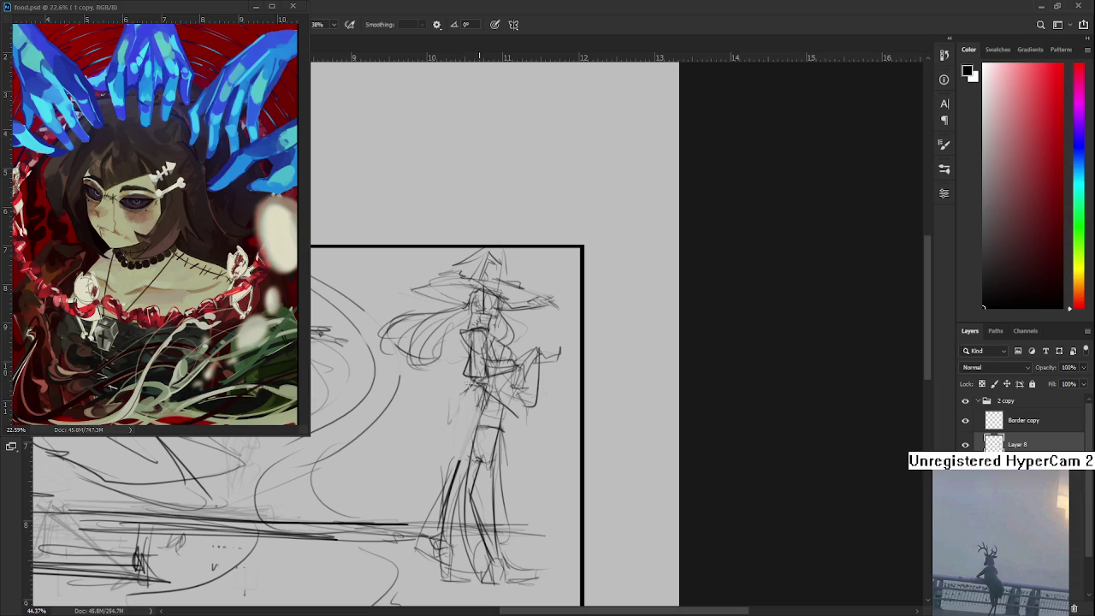
{"action": "left_click_drag", "start_coordinate": [463, 387], "coordinate": [458, 461]}
{"action": "mouse_move", "coordinate": [463, 395]}
{"action": "left_mouse_down"}
{"action": "mouse_move", "coordinate": [442, 415]}
{"action": "mouse_move", "coordinate": [415, 556]}
{"action": "left_mouse_up"}
{"action": "left_click_drag", "start_coordinate": [469, 386], "coordinate": [456, 466]}
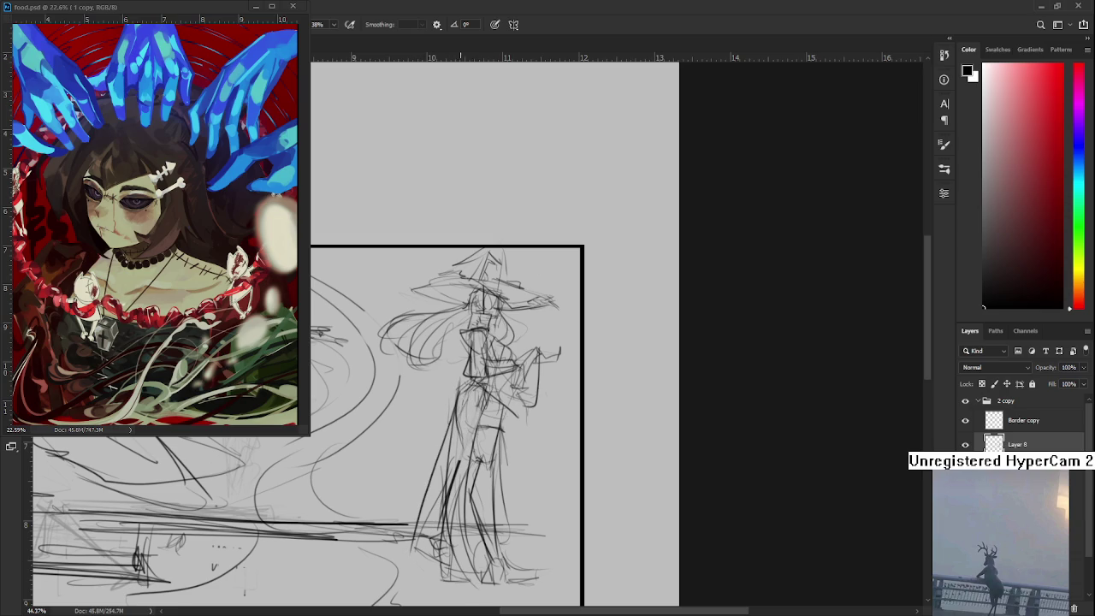
{"action": "scroll", "coordinate": [479, 394], "scroll_direction": "down", "scroll_amount": 1}
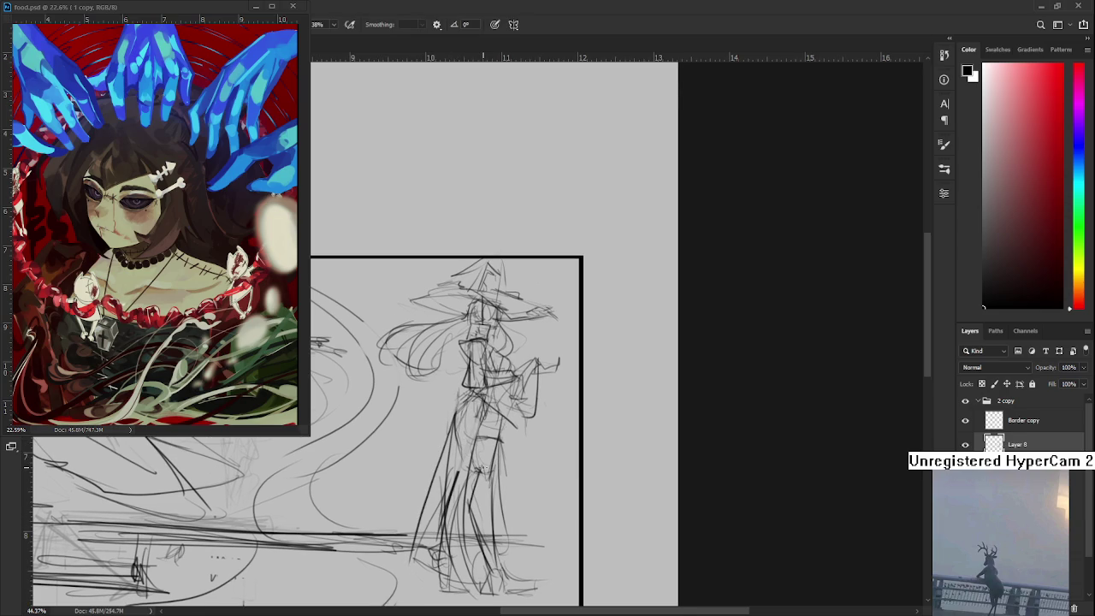
{"action": "scroll", "coordinate": [479, 393], "scroll_direction": "down", "scroll_amount": 1}
{"action": "scroll", "coordinate": [479, 393], "scroll_direction": "down", "scroll_amount": 1}
{"action": "scroll", "coordinate": [770, 326], "scroll_direction": "down", "scroll_amount": 1}
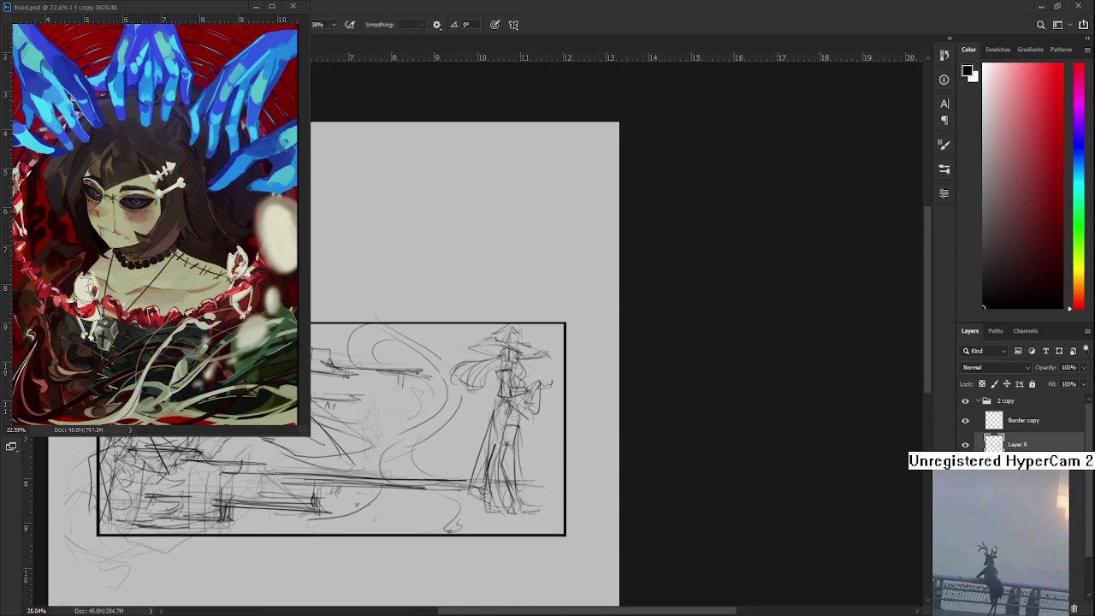
Dot a few small pencil marks beside the witch figure's feet
{"action": "scroll", "coordinate": [558, 462], "scroll_direction": "down", "scroll_amount": 1}
{"action": "left_click_drag", "start_coordinate": [505, 468], "coordinate": [512, 484]}
{"action": "left_click", "coordinate": [525, 473]}
{"action": "left_click", "coordinate": [529, 476]}
{"action": "left_click", "coordinate": [531, 477]}
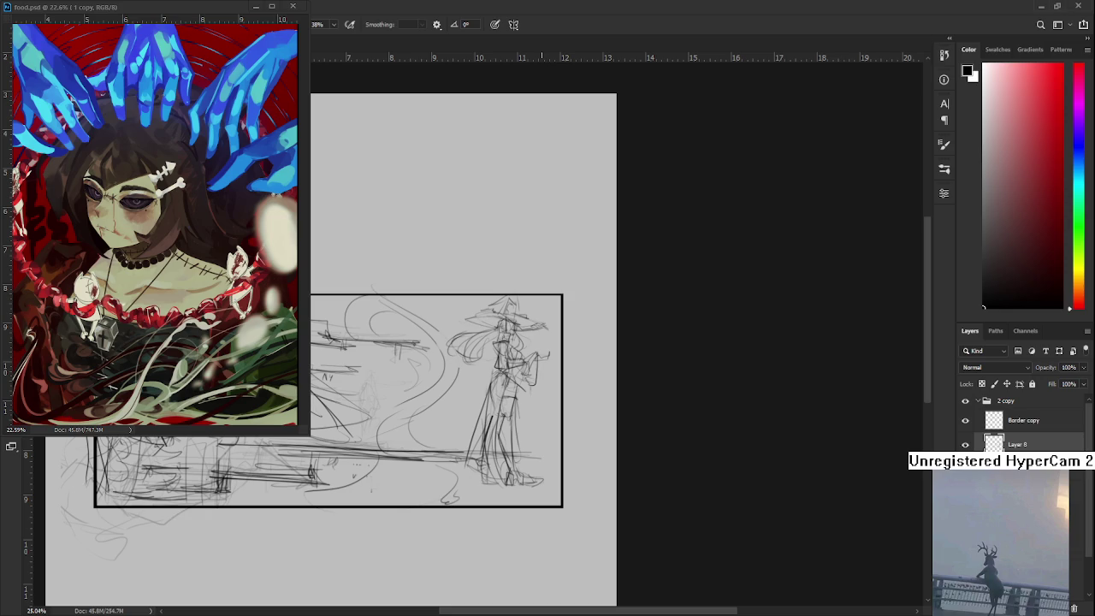
Lasso the figure and trial a slight shrink, then undo to keep its original size
{"action": "mouse_move", "coordinate": [513, 366]}
{"action": "left_mouse_down"}
{"action": "mouse_move", "coordinate": [574, 288]}
{"action": "mouse_move", "coordinate": [457, 402]}
{"action": "left_mouse_up"}
{"action": "key", "text": "ctrl+t"}
{"action": "left_click_drag", "start_coordinate": [597, 266], "coordinate": [583, 289]}
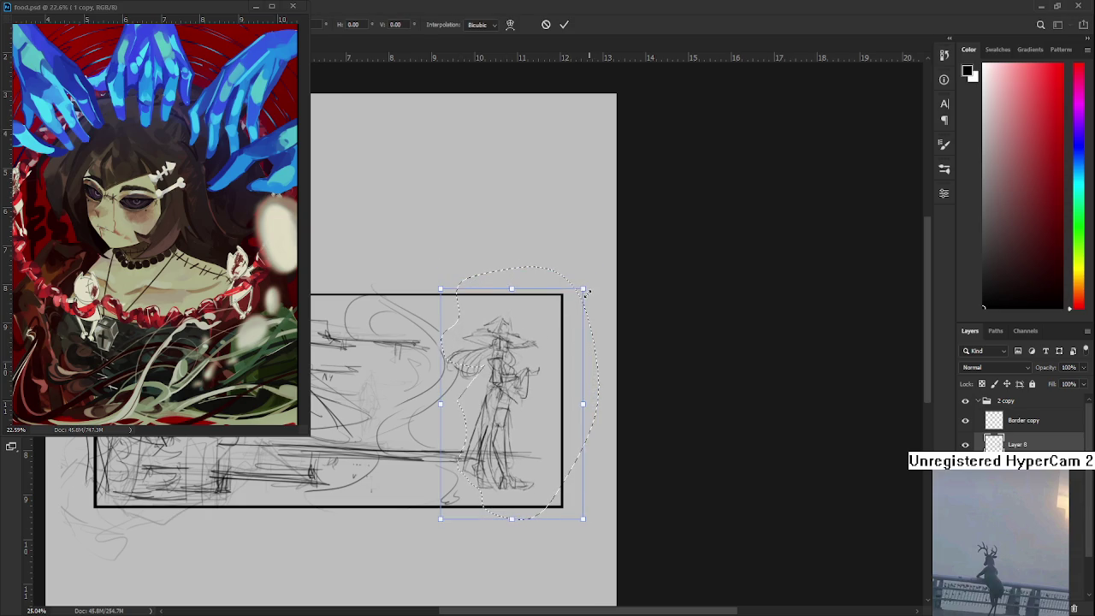
{"action": "key", "text": "ctrl+z"}
{"action": "key", "text": "ctrl+z"}
{"action": "key", "text": "ctrl+z"}
{"action": "key", "text": "ctrl+z"}
Return to the pencil brush and zoom out to view the whole framed sketch
{"action": "key", "text": "b"}
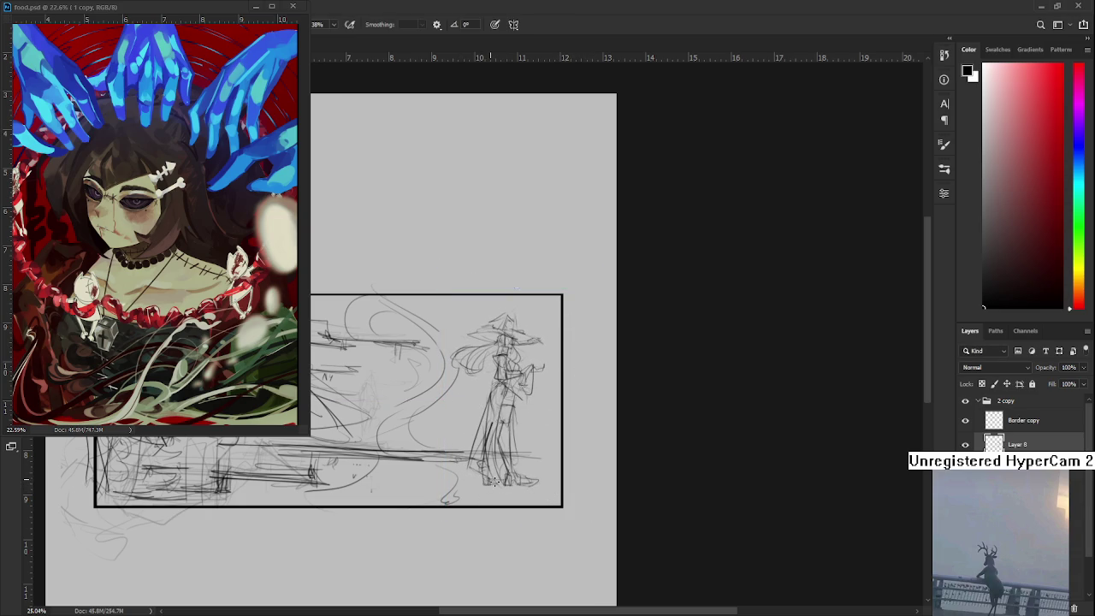
{"action": "left_click_drag", "start_coordinate": [490, 473], "coordinate": [473, 509]}
{"action": "key", "text": "e"}
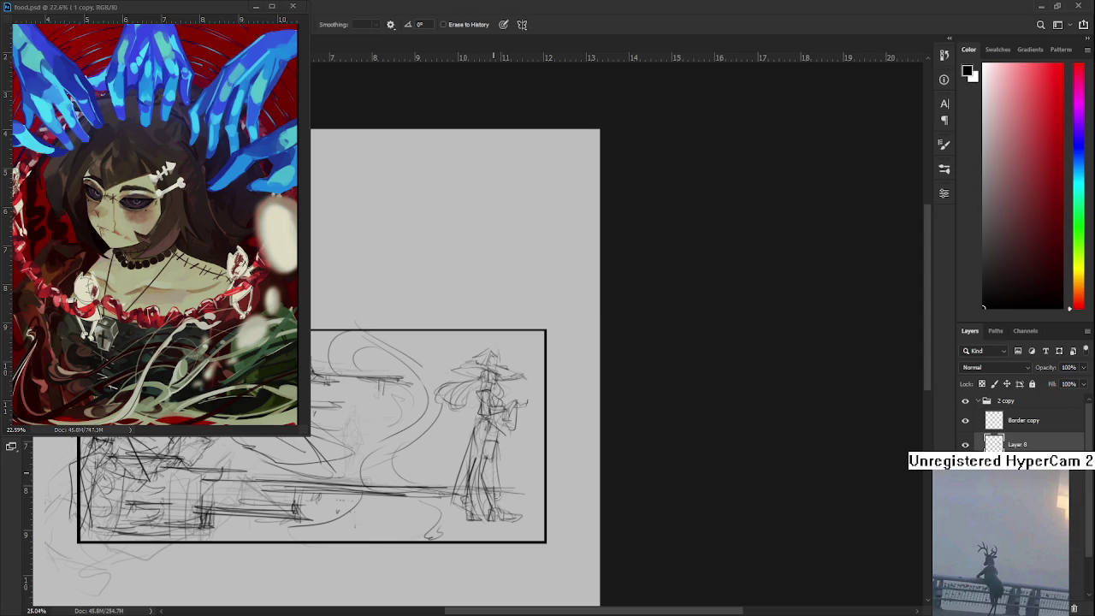
{"action": "key", "text": "b"}
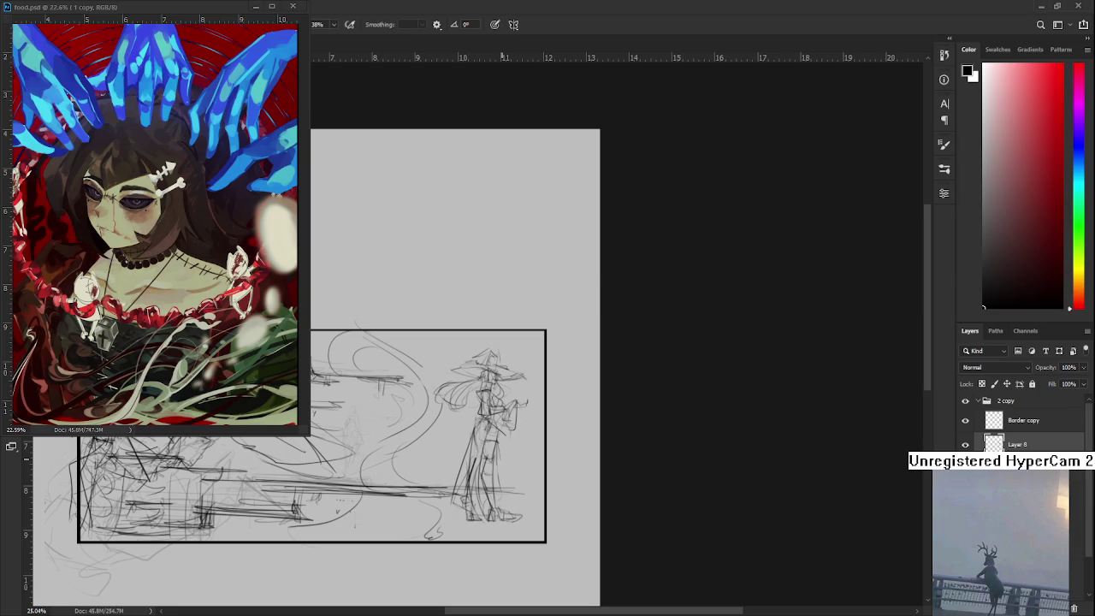
{"action": "left_click_drag", "start_coordinate": [501, 459], "coordinate": [634, 382]}
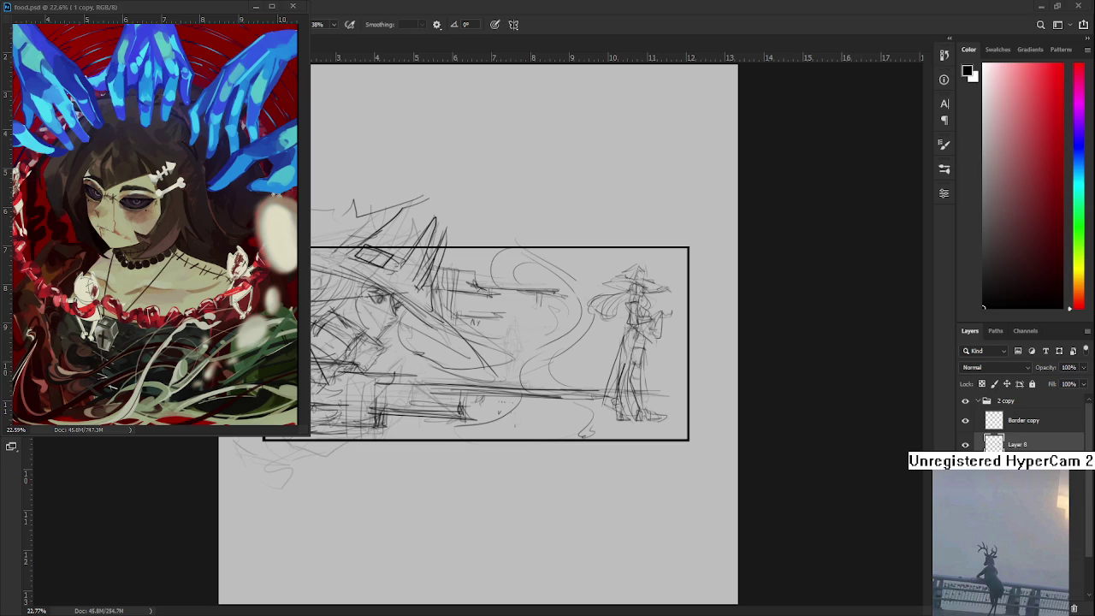
Pan and zoom the view onto the standing witch figure in the sketch frame
{"action": "scroll", "coordinate": [564, 343], "scroll_direction": "up", "scroll_amount": 2}
{"action": "left_click_drag", "start_coordinate": [576, 338], "coordinate": [468, 414]}
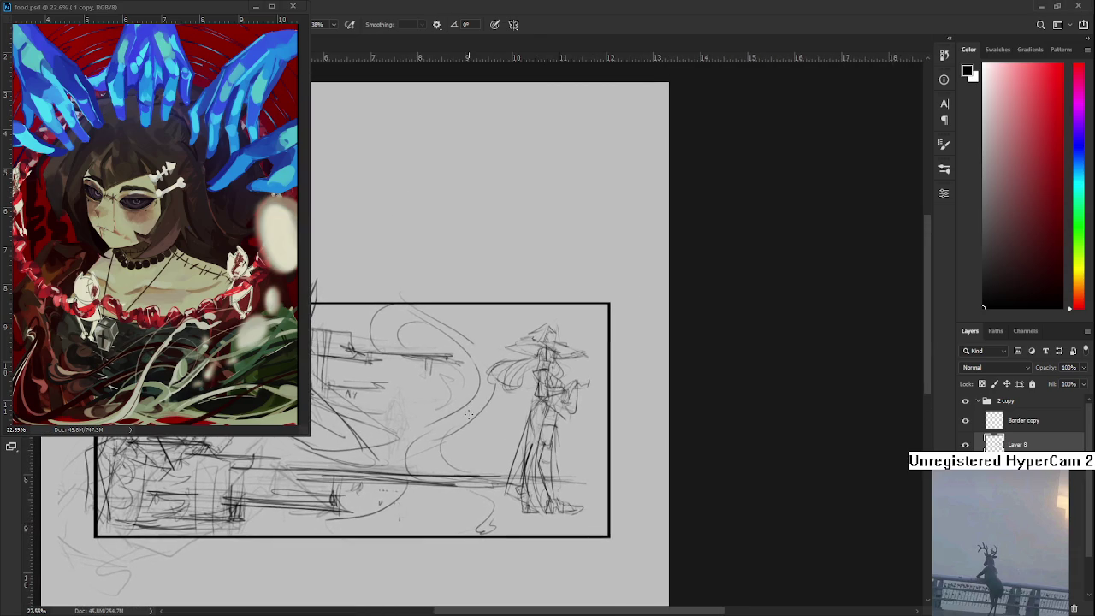
{"action": "left_click_drag", "start_coordinate": [563, 382], "coordinate": [599, 381]}
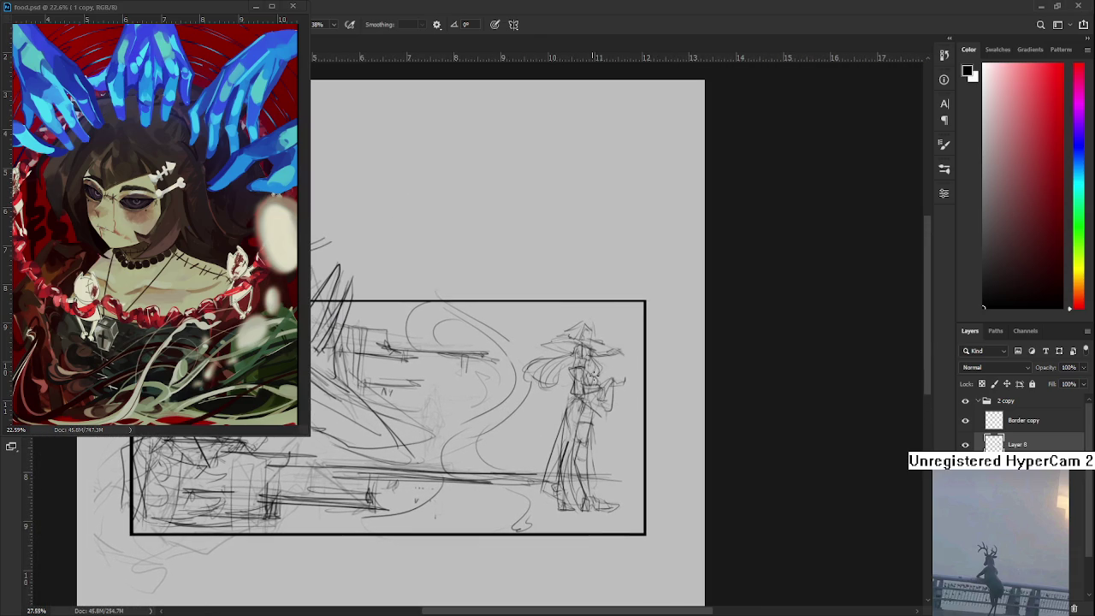
{"action": "left_click_drag", "start_coordinate": [638, 377], "coordinate": [616, 387]}
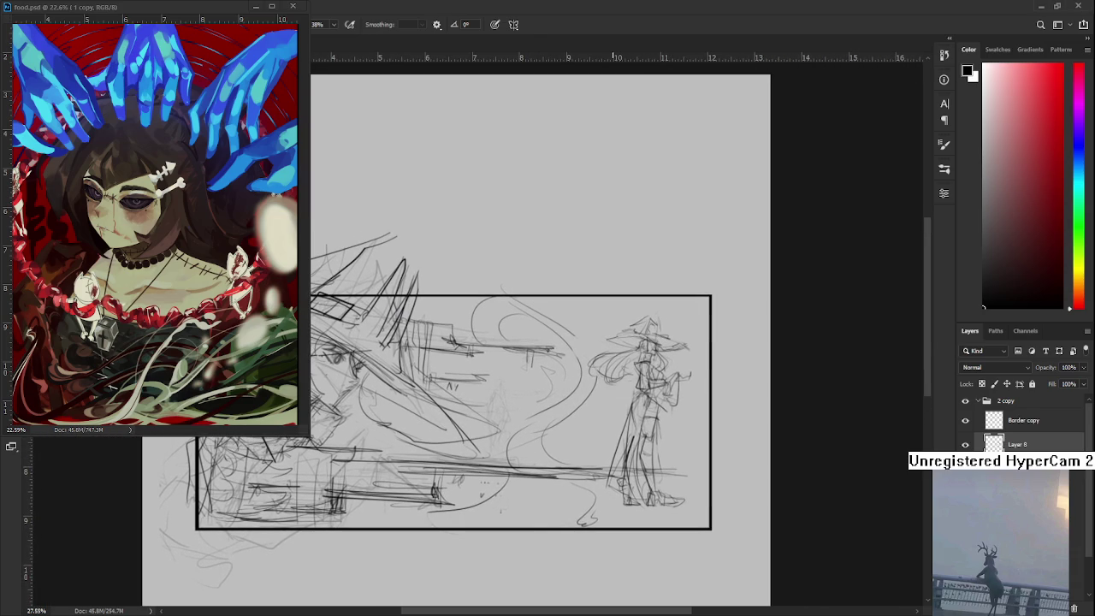
{"action": "scroll", "coordinate": [607, 383], "scroll_direction": "down", "scroll_amount": 3}
{"action": "scroll", "coordinate": [565, 362], "scroll_direction": "down", "scroll_amount": 2}
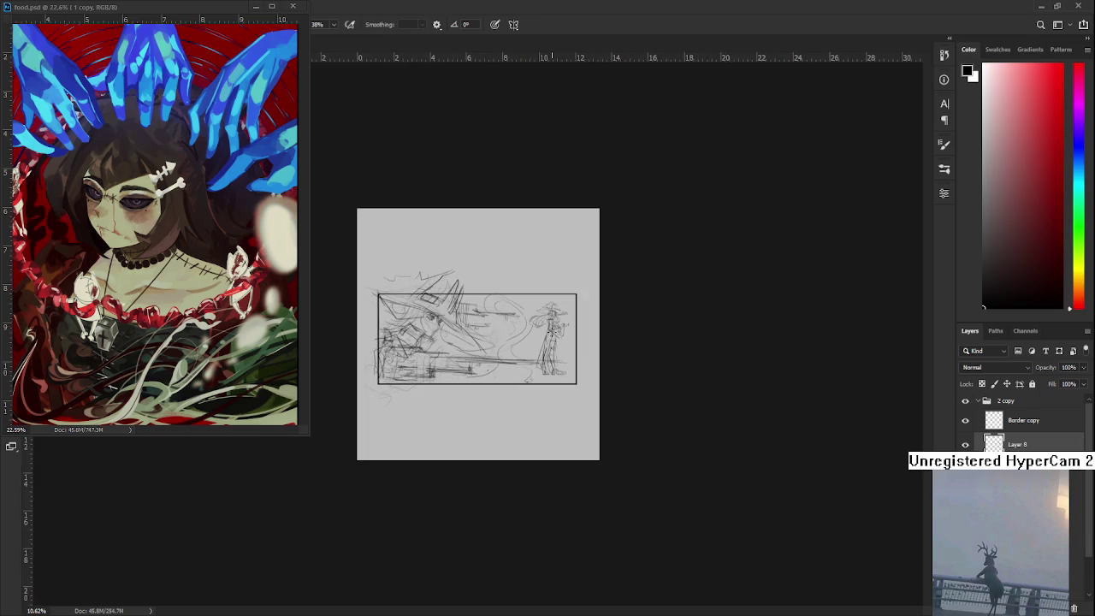
{"action": "scroll", "coordinate": [551, 334], "scroll_direction": "up", "scroll_amount": 2}
{"action": "scroll", "coordinate": [552, 334], "scroll_direction": "up", "scroll_amount": 1}
{"action": "scroll", "coordinate": [551, 334], "scroll_direction": "up", "scroll_amount": 2}
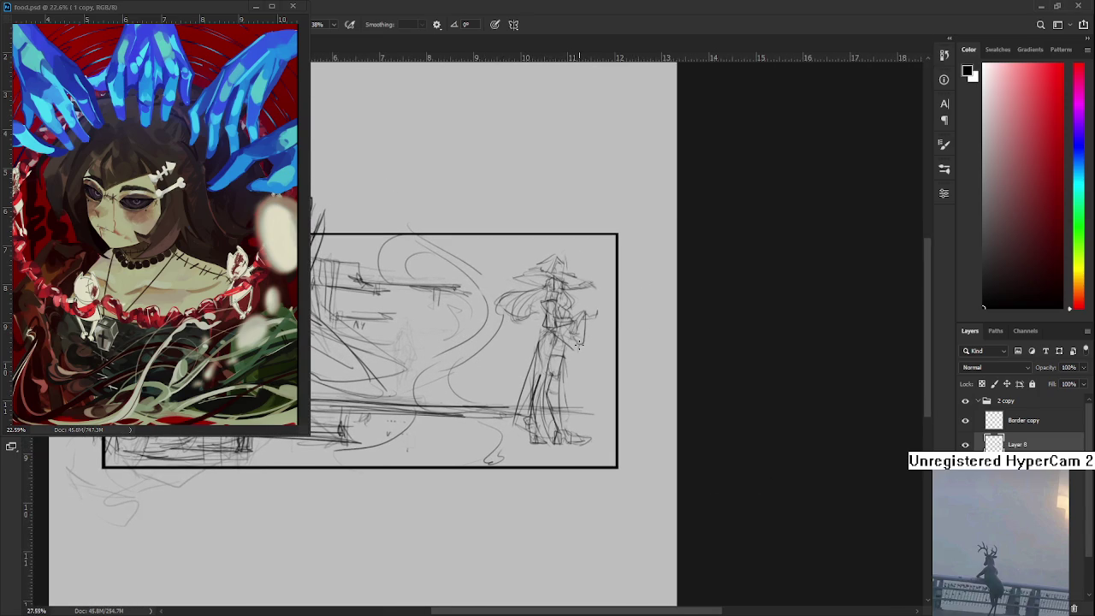
{"action": "scroll", "coordinate": [578, 345], "scroll_direction": "up", "scroll_amount": 1}
Shrink the standing figure slightly, nudge it up-left, then darken its feet with brush strokes
{"action": "mouse_move", "coordinate": [499, 259]}
{"action": "left_mouse_down"}
{"action": "mouse_move", "coordinate": [645, 371]}
{"action": "mouse_move", "coordinate": [517, 491]}
{"action": "mouse_move", "coordinate": [492, 242]}
{"action": "left_mouse_up"}
{"action": "key", "text": "ctrl+t"}
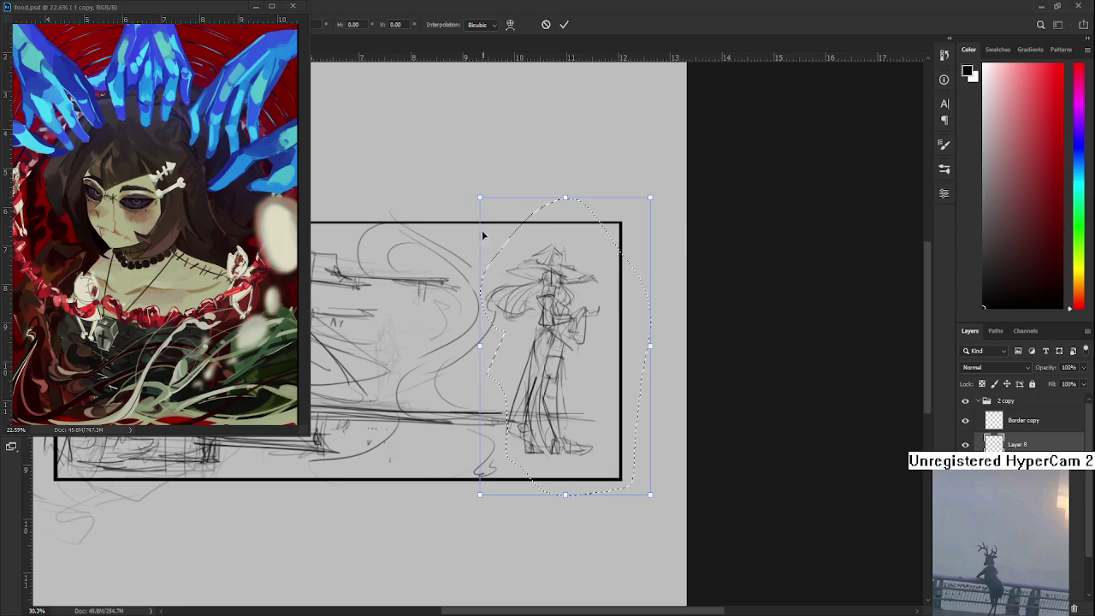
{"action": "left_click_drag", "start_coordinate": [480, 197], "coordinate": [486, 207]}
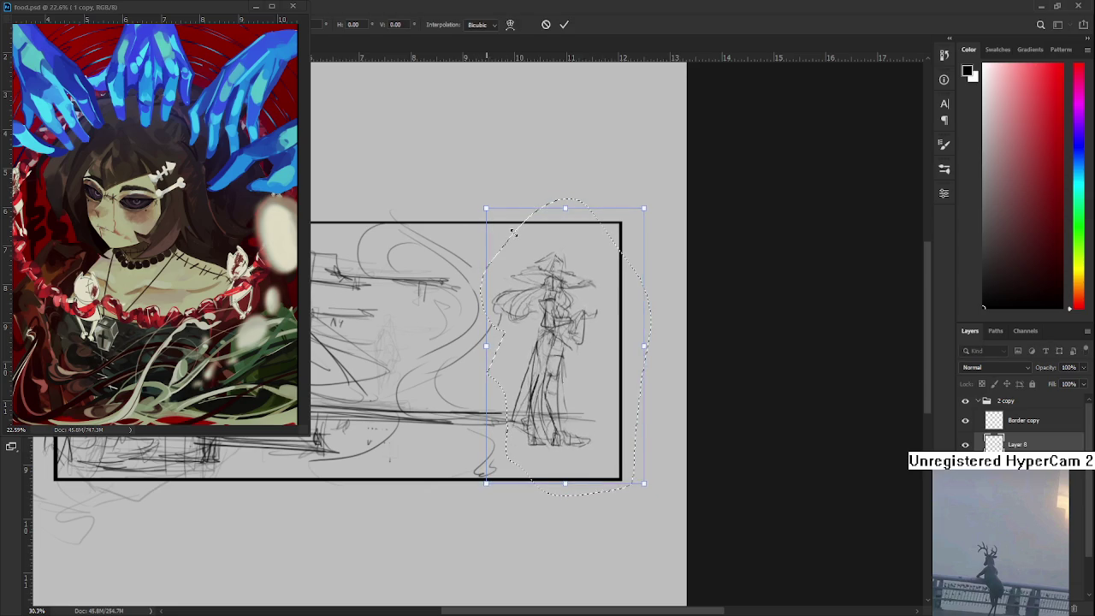
{"action": "left_click_drag", "start_coordinate": [572, 358], "coordinate": [565, 356]}
{"action": "key", "text": "Return"}
{"action": "key", "text": "ctrl+d"}
{"action": "key", "text": "b"}
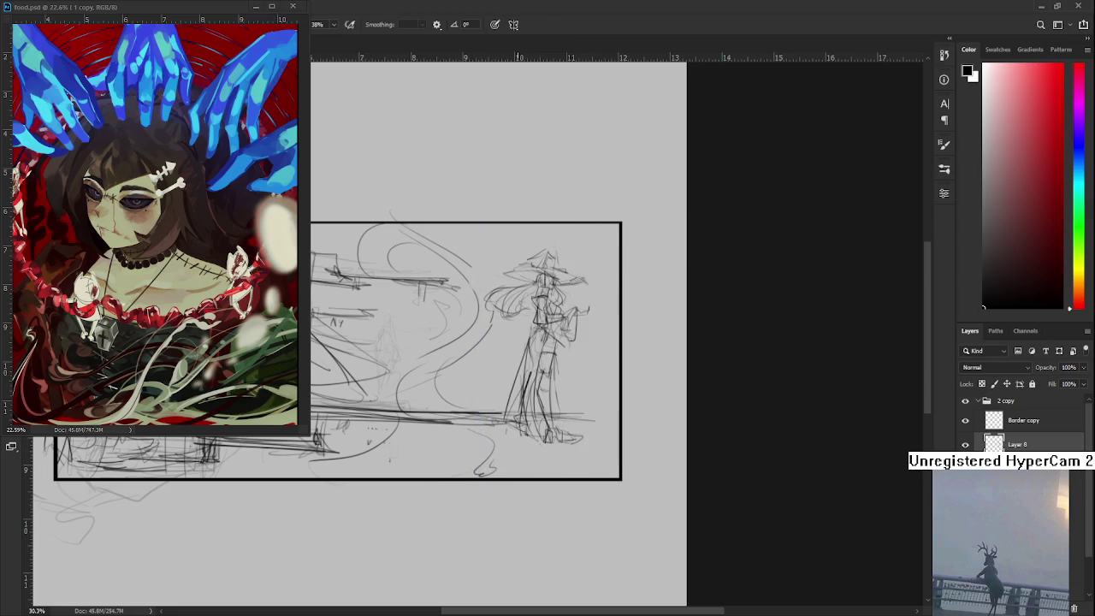
{"action": "left_click_drag", "start_coordinate": [528, 439], "coordinate": [538, 443]}
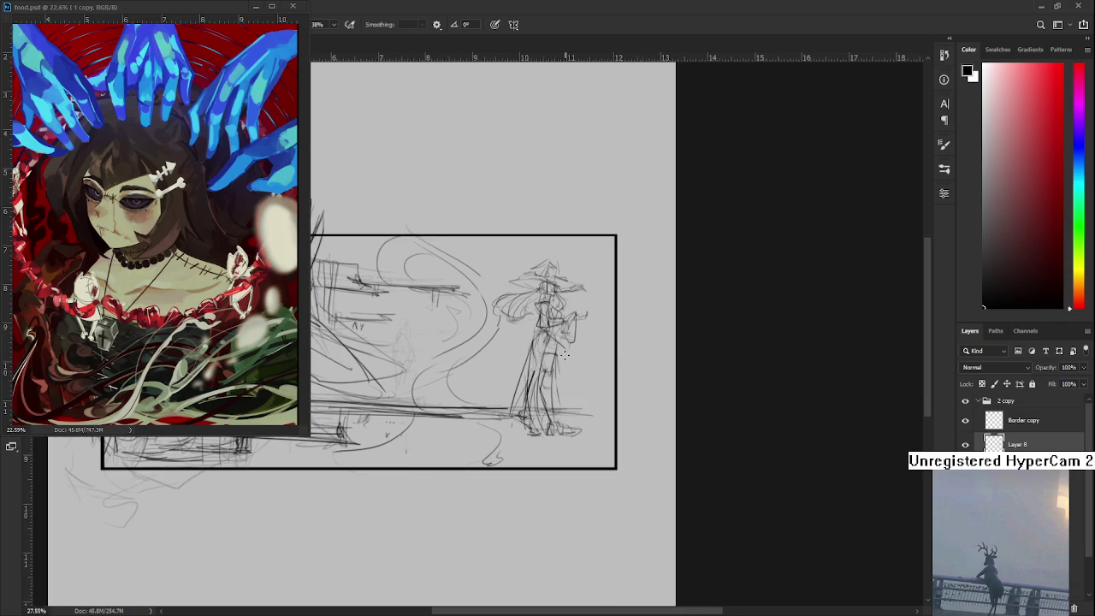
Zoom around the sketch and add curved strokes to the right of the swirl
{"action": "scroll", "coordinate": [565, 355], "scroll_direction": "down", "scroll_amount": 3}
{"action": "scroll", "coordinate": [565, 350], "scroll_direction": "down", "scroll_amount": 1}
{"action": "scroll", "coordinate": [565, 350], "scroll_direction": "down", "scroll_amount": 1}
{"action": "scroll", "coordinate": [569, 346], "scroll_direction": "up", "scroll_amount": 1}
{"action": "scroll", "coordinate": [577, 338], "scroll_direction": "up", "scroll_amount": 2}
{"action": "scroll", "coordinate": [581, 329], "scroll_direction": "up", "scroll_amount": 1}
{"action": "scroll", "coordinate": [581, 329], "scroll_direction": "up", "scroll_amount": 1}
{"action": "scroll", "coordinate": [580, 329], "scroll_direction": "up", "scroll_amount": 1}
{"action": "scroll", "coordinate": [581, 329], "scroll_direction": "up", "scroll_amount": 1}
{"action": "scroll", "coordinate": [564, 355], "scroll_direction": "down", "scroll_amount": 1}
{"action": "scroll", "coordinate": [565, 355], "scroll_direction": "down", "scroll_amount": 1}
{"action": "scroll", "coordinate": [565, 355], "scroll_direction": "up", "scroll_amount": 1}
{"action": "scroll", "coordinate": [563, 355], "scroll_direction": "up", "scroll_amount": 1}
{"action": "scroll", "coordinate": [565, 355], "scroll_direction": "down", "scroll_amount": 2}
{"action": "scroll", "coordinate": [590, 402], "scroll_direction": "down", "scroll_amount": 2}
{"action": "mouse_move", "coordinate": [498, 302]}
{"action": "left_mouse_down"}
{"action": "mouse_move", "coordinate": [552, 363]}
{"action": "mouse_move", "coordinate": [517, 298]}
{"action": "mouse_move", "coordinate": [532, 370]}
{"action": "left_mouse_up"}
Draw a long curving line down from the standing figure plus small strokes nearby
{"action": "mouse_move", "coordinate": [501, 487]}
{"action": "left_mouse_down"}
{"action": "mouse_move", "coordinate": [537, 458]}
{"action": "mouse_move", "coordinate": [630, 482]}
{"action": "mouse_move", "coordinate": [606, 497]}
{"action": "left_mouse_up"}
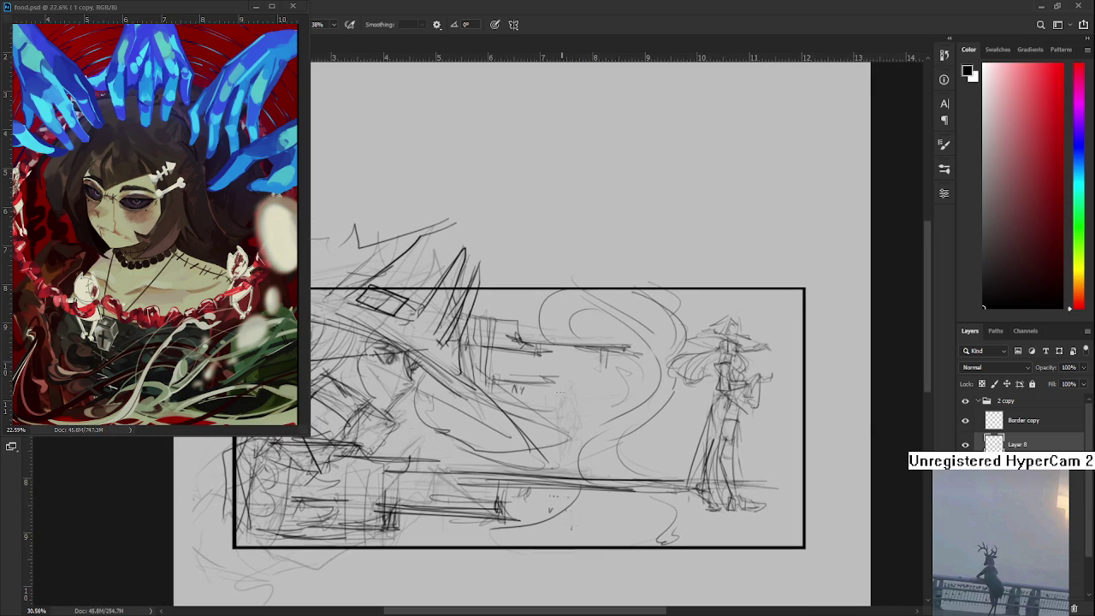
{"action": "left_click_drag", "start_coordinate": [575, 406], "coordinate": [567, 386]}
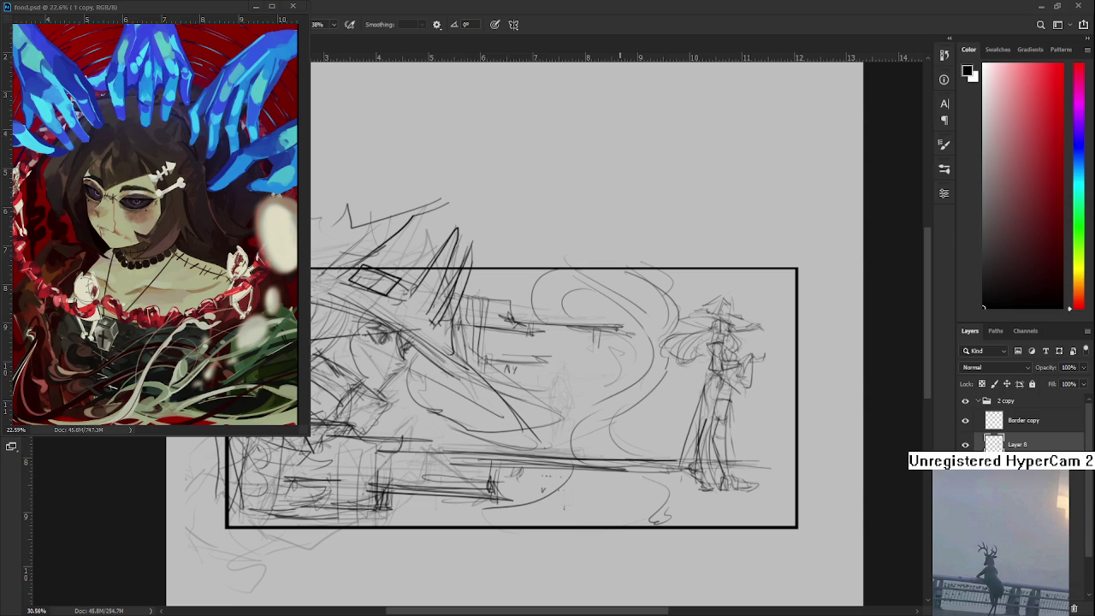
{"action": "scroll", "coordinate": [622, 445], "scroll_direction": "up", "scroll_amount": 2}
{"action": "scroll", "coordinate": [542, 428], "scroll_direction": "up", "scroll_amount": 1}
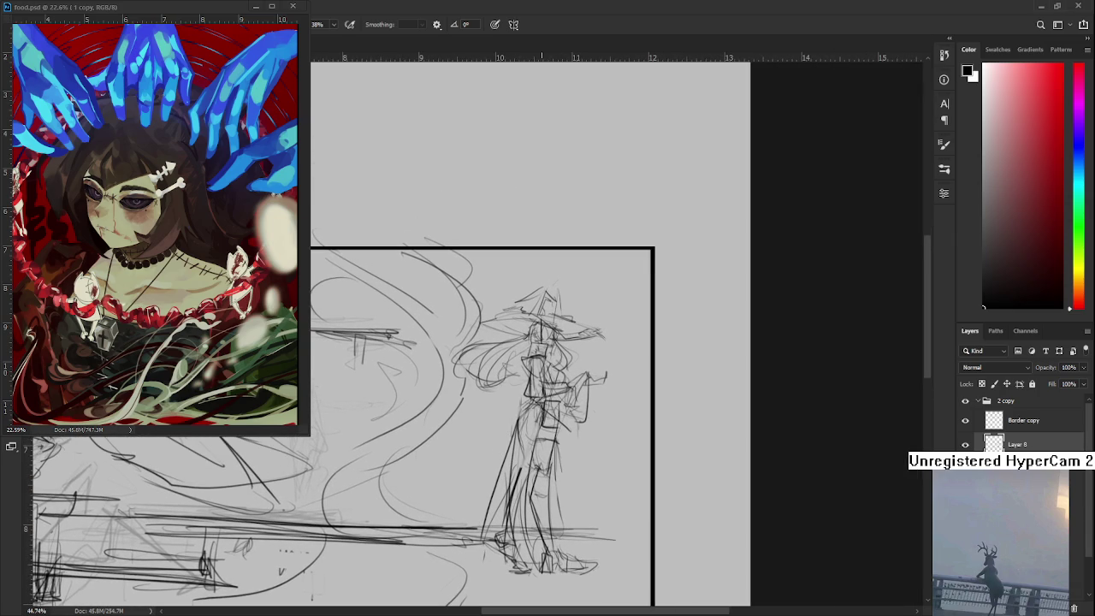
{"action": "mouse_move", "coordinate": [543, 422]}
{"action": "left_mouse_down"}
{"action": "mouse_move", "coordinate": [550, 446]}
{"action": "mouse_move", "coordinate": [467, 451]}
{"action": "left_mouse_up"}
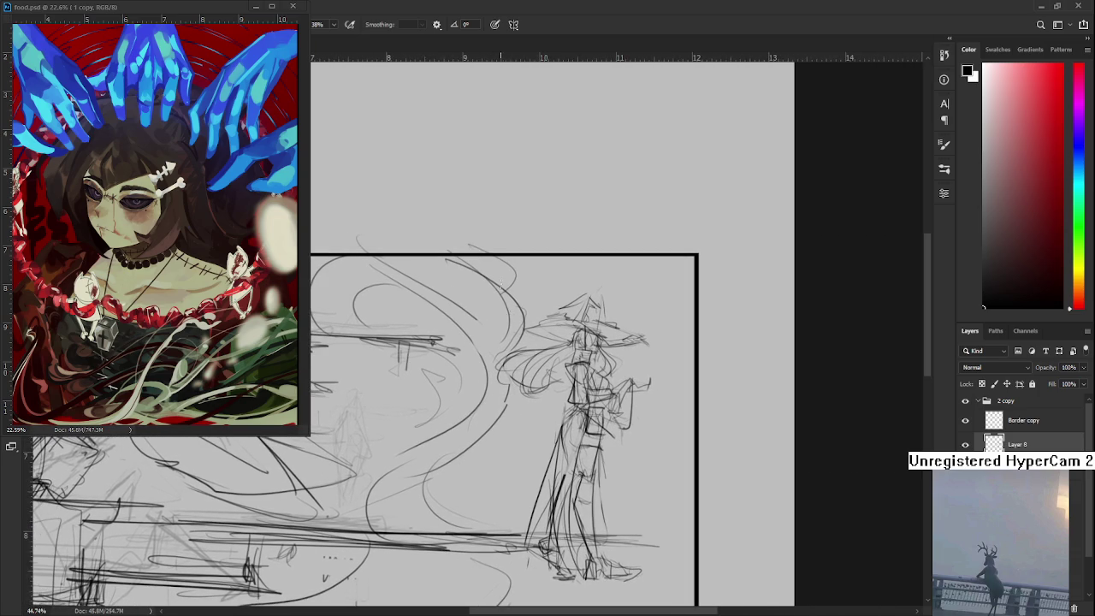
{"action": "left_click_drag", "start_coordinate": [524, 267], "coordinate": [499, 552]}
{"action": "left_click_drag", "start_coordinate": [464, 354], "coordinate": [376, 496]}
{"action": "mouse_move", "coordinate": [510, 503]}
{"action": "left_mouse_down"}
{"action": "mouse_move", "coordinate": [477, 516]}
{"action": "mouse_move", "coordinate": [477, 465]}
{"action": "mouse_move", "coordinate": [503, 568]}
{"action": "left_mouse_up"}
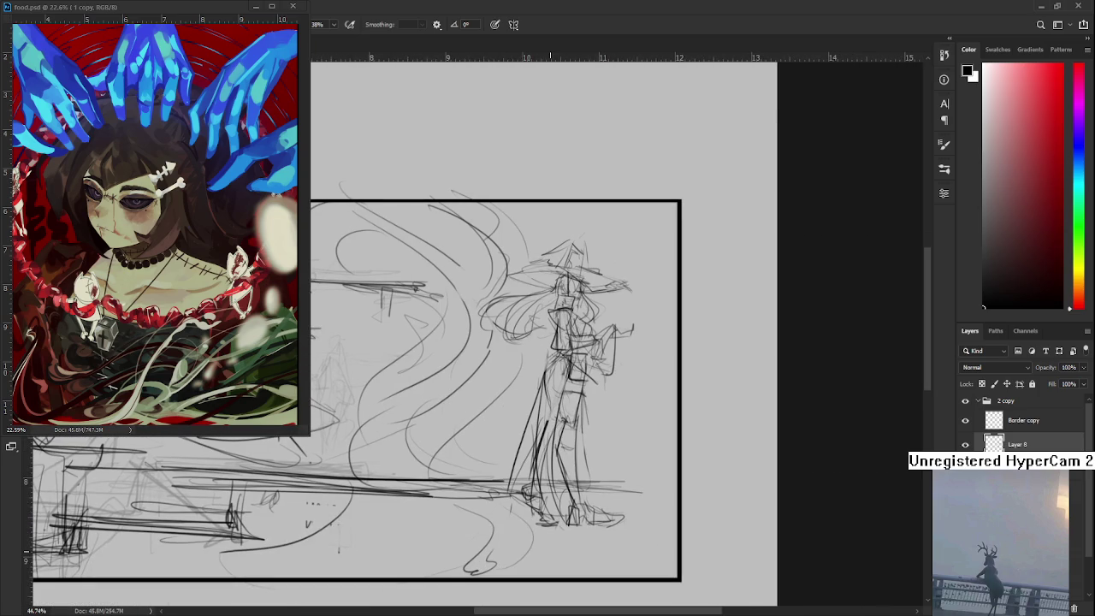
Mirror the canvas horizontally to check the composition
{"action": "scroll", "coordinate": [550, 449], "scroll_direction": "down", "scroll_amount": 2}
{"action": "scroll", "coordinate": [550, 449], "scroll_direction": "down", "scroll_amount": 2}
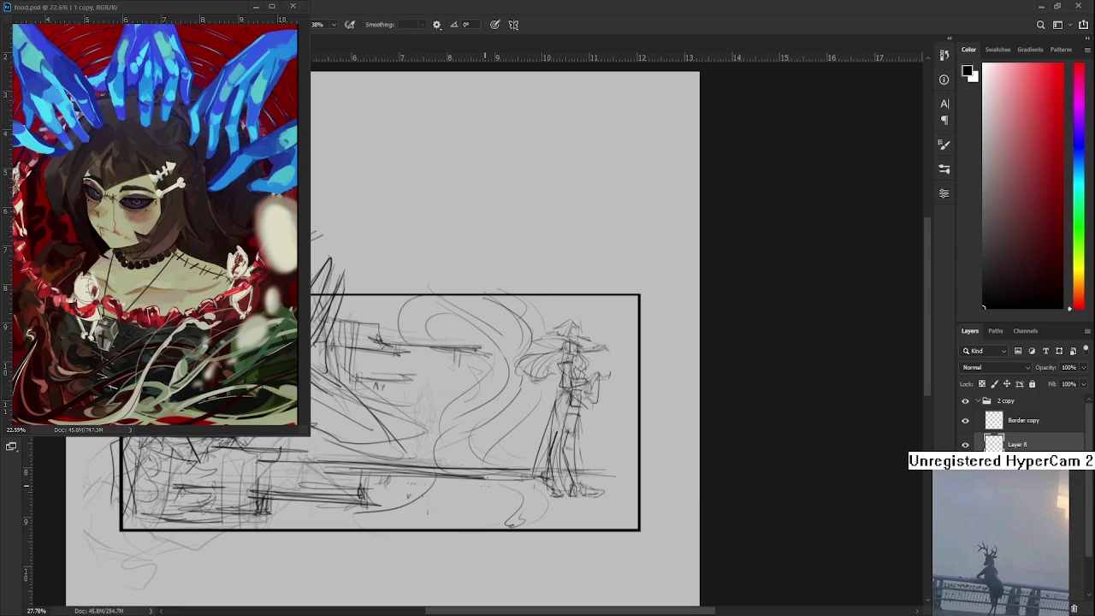
{"action": "key", "text": "h"}
{"action": "scroll", "coordinate": [524, 369], "scroll_direction": "up", "scroll_amount": 3}
{"action": "scroll", "coordinate": [524, 369], "scroll_direction": "up", "scroll_amount": 3}
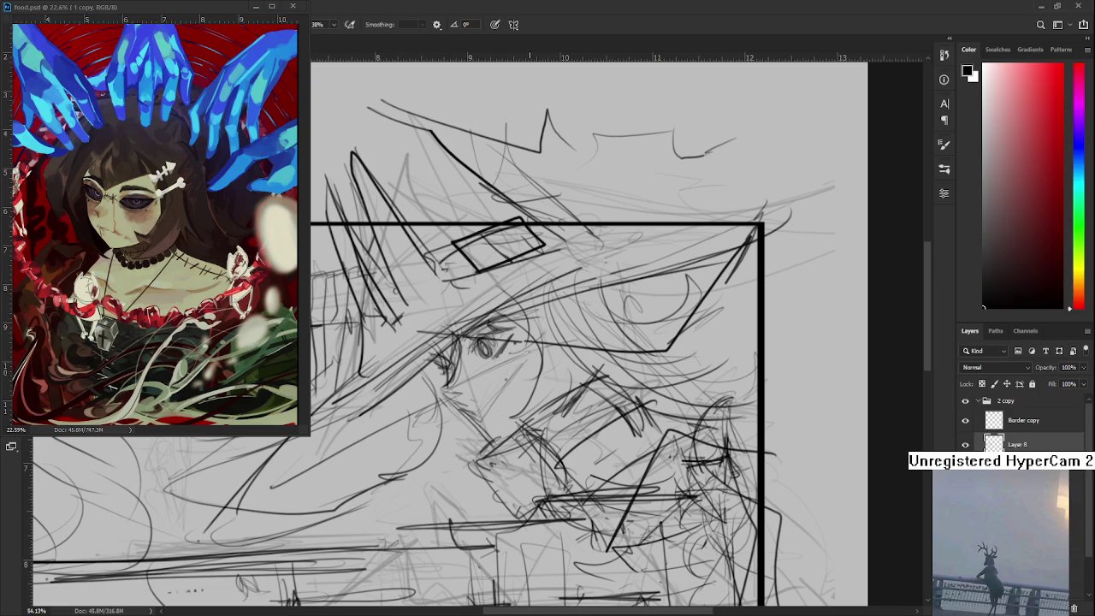
{"action": "scroll", "coordinate": [529, 351], "scroll_direction": "down", "scroll_amount": 3}
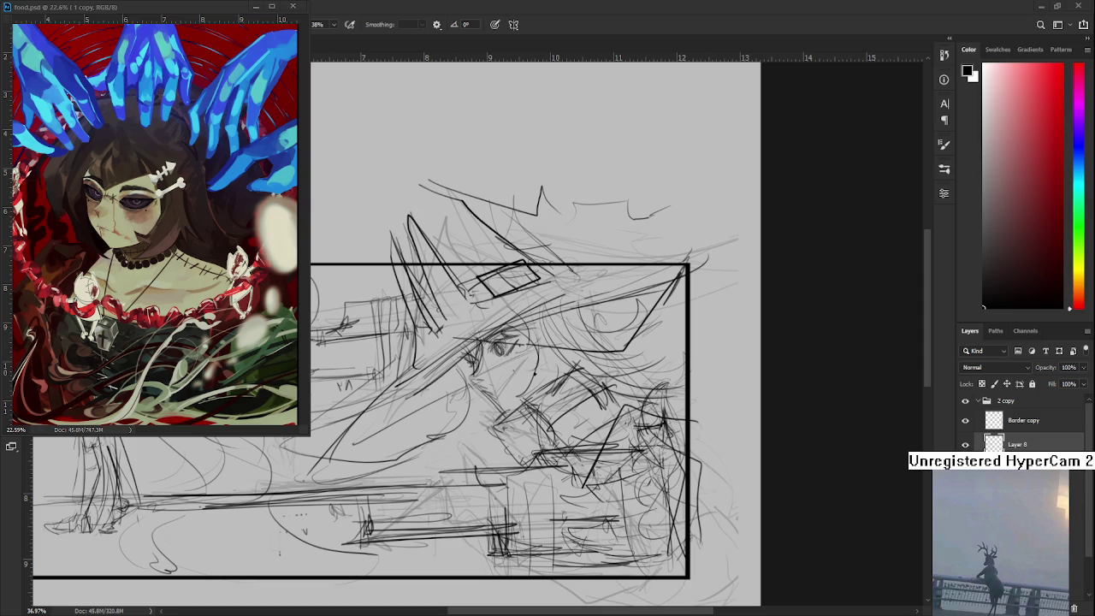
{"action": "scroll", "coordinate": [623, 260], "scroll_direction": "down", "scroll_amount": 2}
{"action": "scroll", "coordinate": [624, 260], "scroll_direction": "down", "scroll_amount": 2}
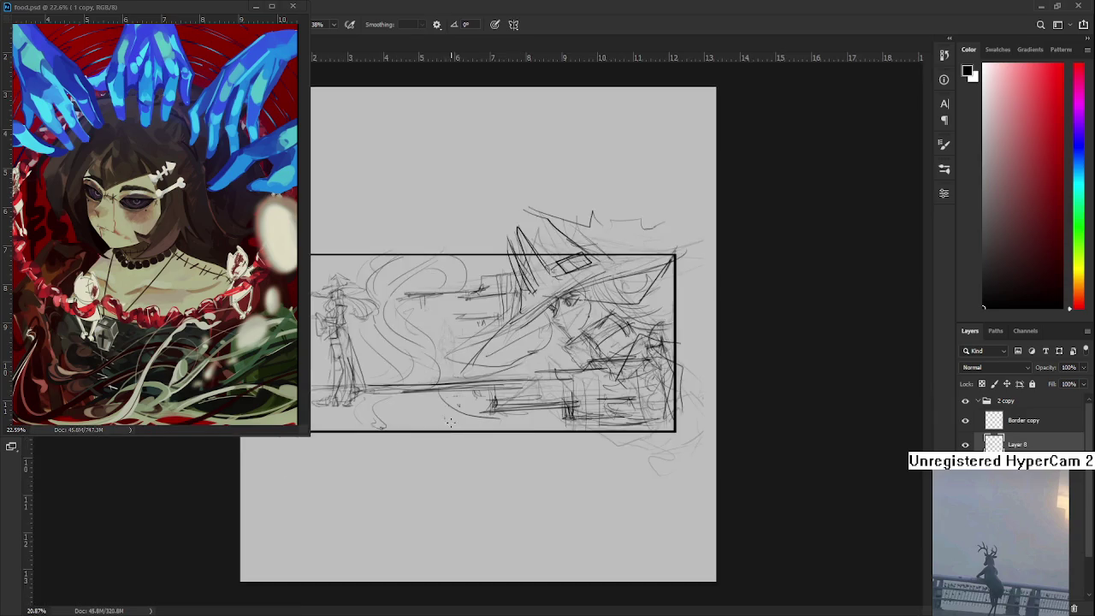
{"action": "scroll", "coordinate": [623, 260], "scroll_direction": "down", "scroll_amount": 2}
{"action": "scroll", "coordinate": [624, 260], "scroll_direction": "up", "scroll_amount": 2}
{"action": "scroll", "coordinate": [476, 352], "scroll_direction": "up", "scroll_amount": 1}
{"action": "scroll", "coordinate": [476, 352], "scroll_direction": "up", "scroll_amount": 1}
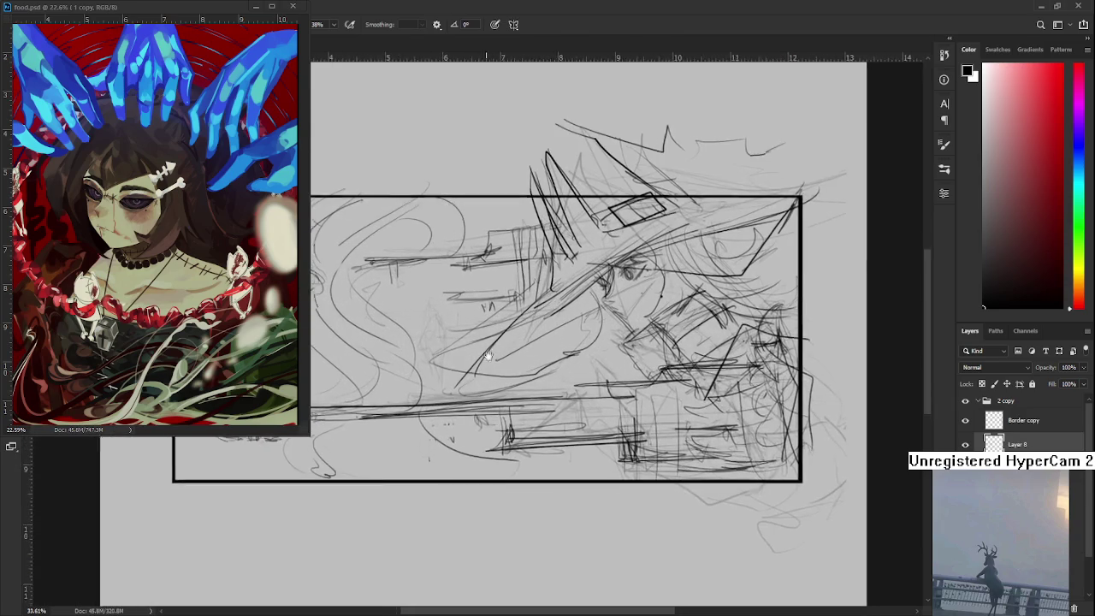
{"action": "scroll", "coordinate": [476, 352], "scroll_direction": "up", "scroll_amount": 1}
{"action": "left_click_drag", "start_coordinate": [649, 424], "coordinate": [387, 448]}
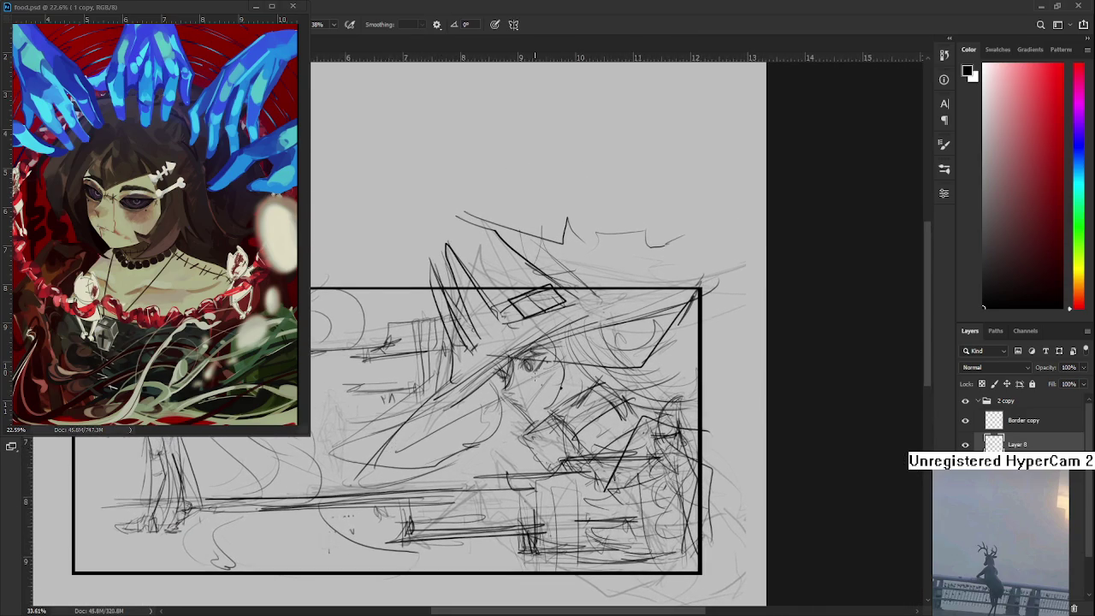
{"action": "scroll", "coordinate": [535, 377], "scroll_direction": "up", "scroll_amount": 1}
{"action": "scroll", "coordinate": [535, 376], "scroll_direction": "down", "scroll_amount": 1}
{"action": "scroll", "coordinate": [535, 377], "scroll_direction": "down", "scroll_amount": 1}
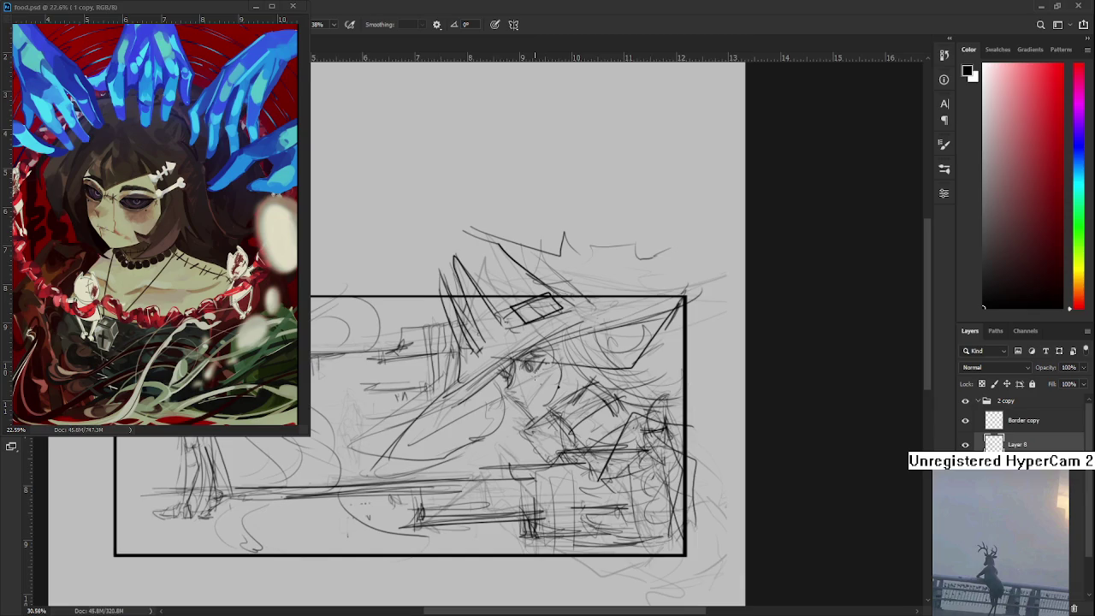
{"action": "scroll", "coordinate": [535, 376], "scroll_direction": "down", "scroll_amount": 1}
{"action": "scroll", "coordinate": [534, 377], "scroll_direction": "down", "scroll_amount": 1}
{"action": "scroll", "coordinate": [532, 375], "scroll_direction": "up", "scroll_amount": 1}
{"action": "scroll", "coordinate": [538, 372], "scroll_direction": "up", "scroll_amount": 1}
{"action": "scroll", "coordinate": [552, 369], "scroll_direction": "up", "scroll_amount": 2}
{"action": "scroll", "coordinate": [567, 366], "scroll_direction": "up", "scroll_amount": 1}
{"action": "scroll", "coordinate": [566, 366], "scroll_direction": "down", "scroll_amount": 2}
{"action": "scroll", "coordinate": [566, 366], "scroll_direction": "down", "scroll_amount": 2}
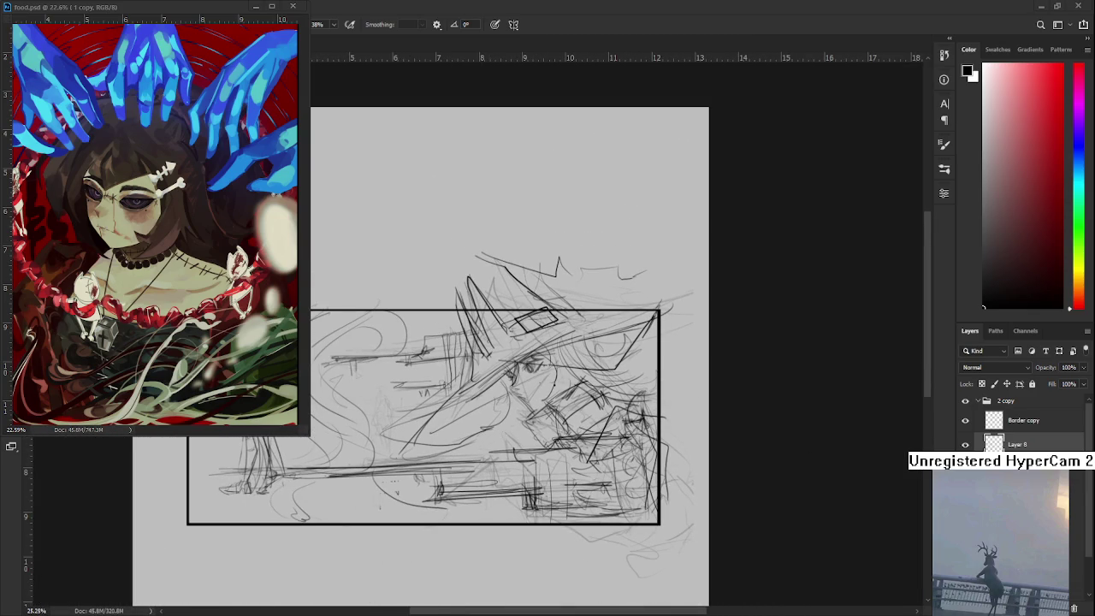
{"action": "key", "text": "ctrl+comma"}
{"action": "key", "text": "ctrl+comma"}
{"action": "key", "text": "ctrl+comma"}
Toggle Layer 8's sketch strokes on and off to compare, leaving them visible
{"action": "left_click_drag", "start_coordinate": [646, 530], "coordinate": [742, 523]}
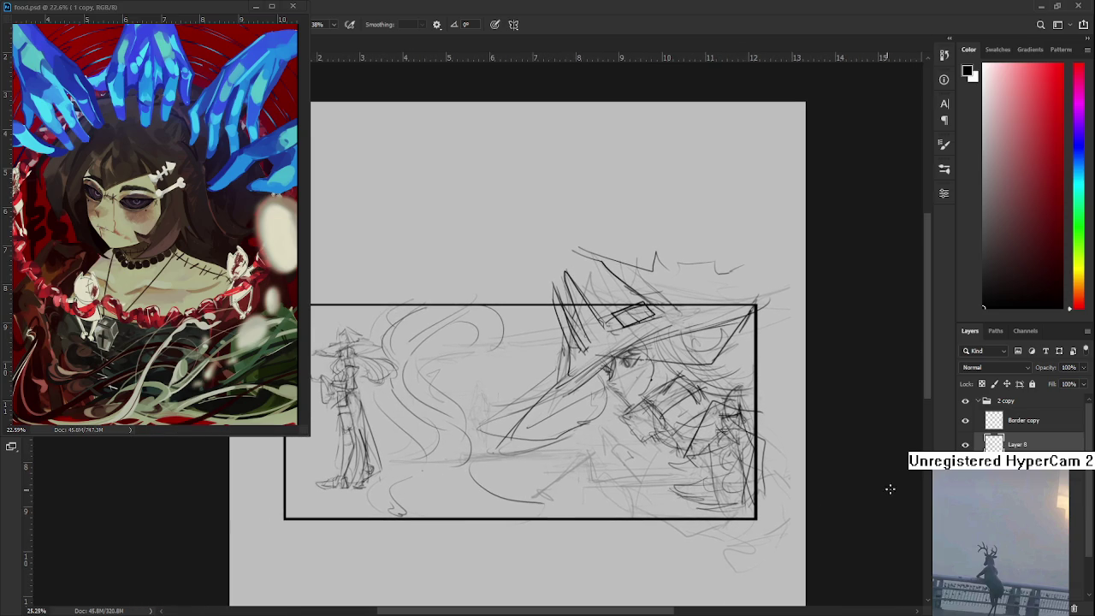
{"action": "left_click", "coordinate": [965, 444]}
{"action": "left_click", "coordinate": [965, 445]}
{"action": "left_click", "coordinate": [965, 445]}
{"action": "left_click", "coordinate": [965, 444]}
Briefly hide and reshow the hat and figure strokes layer to compare
{"action": "left_click_drag", "start_coordinate": [584, 447], "coordinate": [526, 464]}
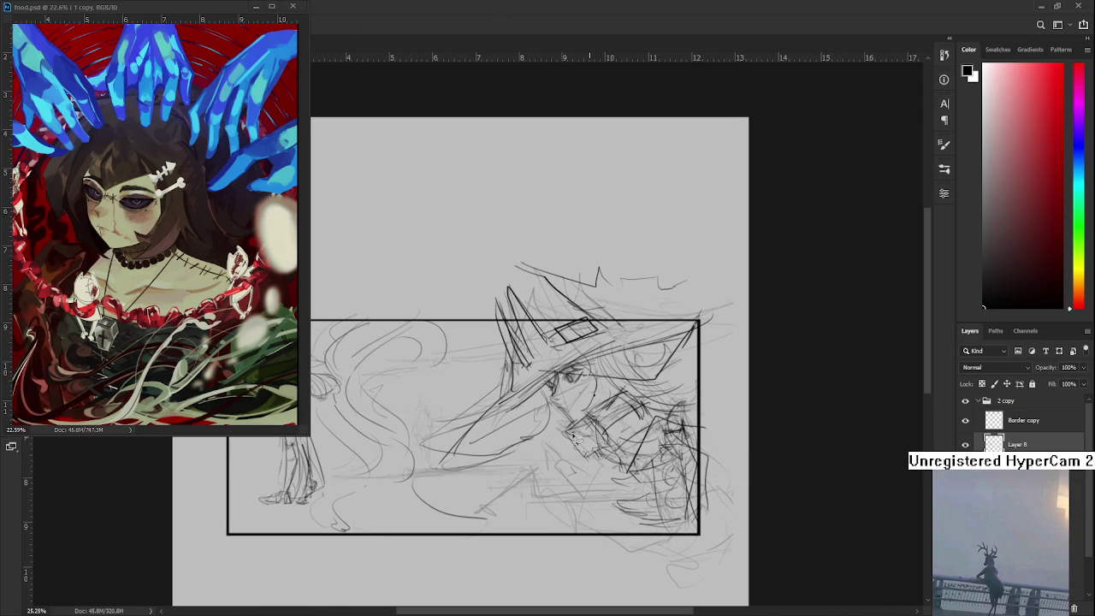
{"action": "left_click", "coordinate": [965, 469]}
{"action": "left_click", "coordinate": [965, 469]}
{"action": "left_click", "coordinate": [965, 469]}
{"action": "left_click", "coordinate": [964, 469]}
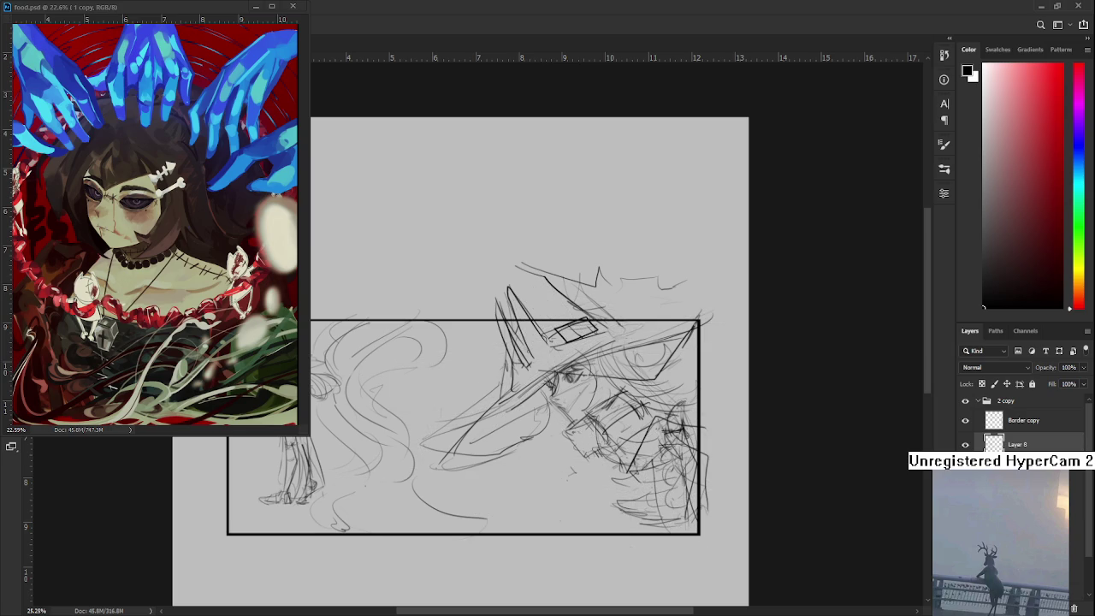
Compare the rough horizontal strokes layer, leaving it hidden for good
{"action": "mouse_move", "coordinate": [622, 494]}
{"action": "left_mouse_down"}
{"action": "mouse_move", "coordinate": [763, 501]}
{"action": "mouse_move", "coordinate": [588, 497]}
{"action": "left_mouse_up"}
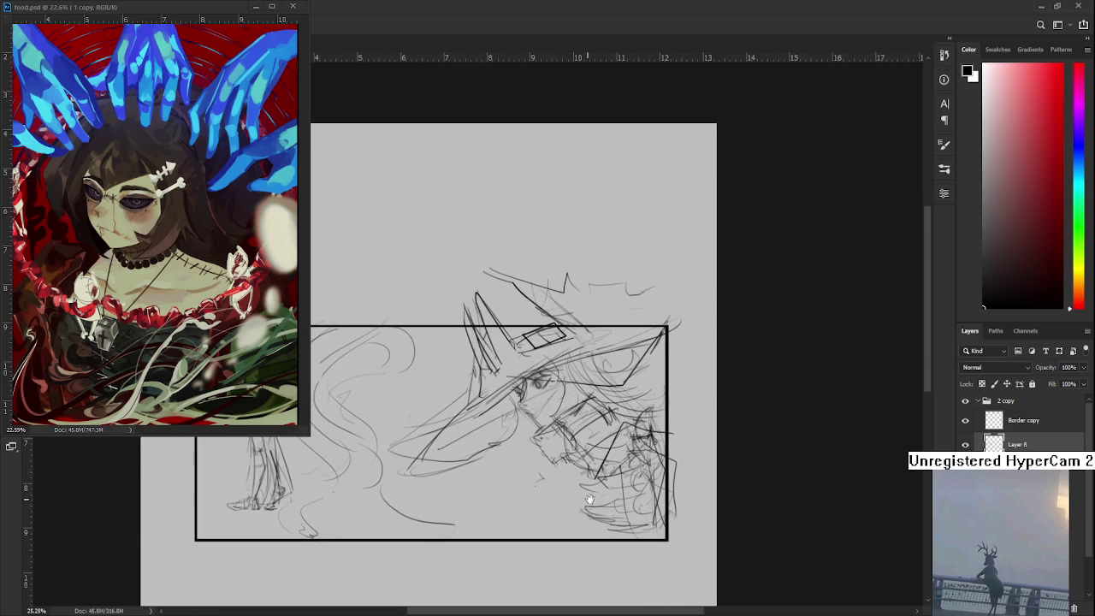
{"action": "scroll", "coordinate": [569, 418], "scroll_direction": "up", "scroll_amount": 2}
{"action": "scroll", "coordinate": [569, 418], "scroll_direction": "up", "scroll_amount": 2}
{"action": "left_click", "coordinate": [965, 469]}
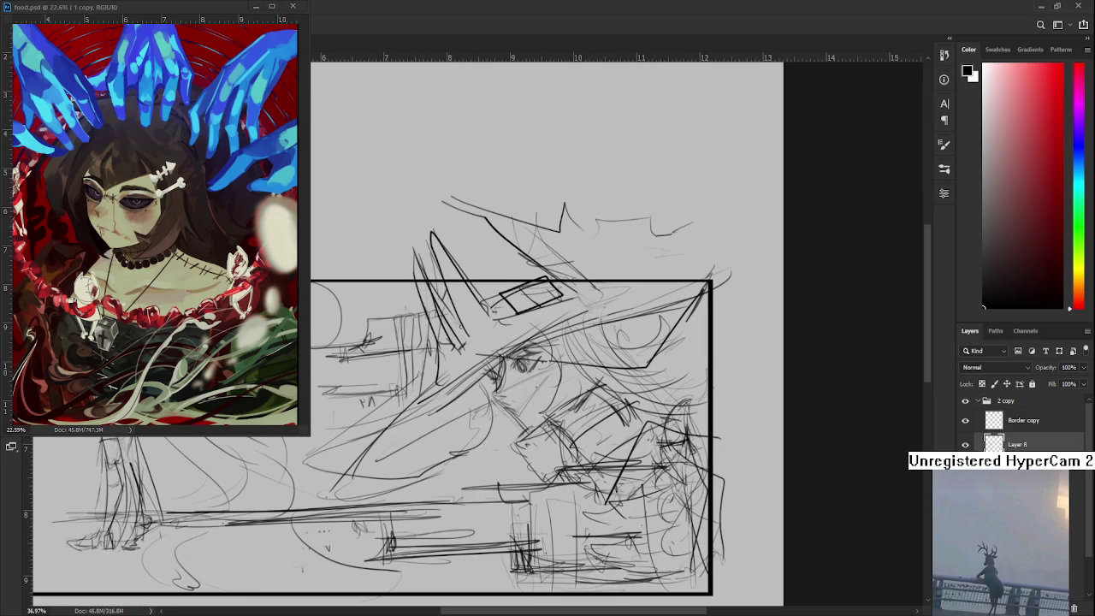
{"action": "left_click", "coordinate": [965, 469]}
{"action": "left_click", "coordinate": [964, 468]}
{"action": "left_click", "coordinate": [965, 469]}
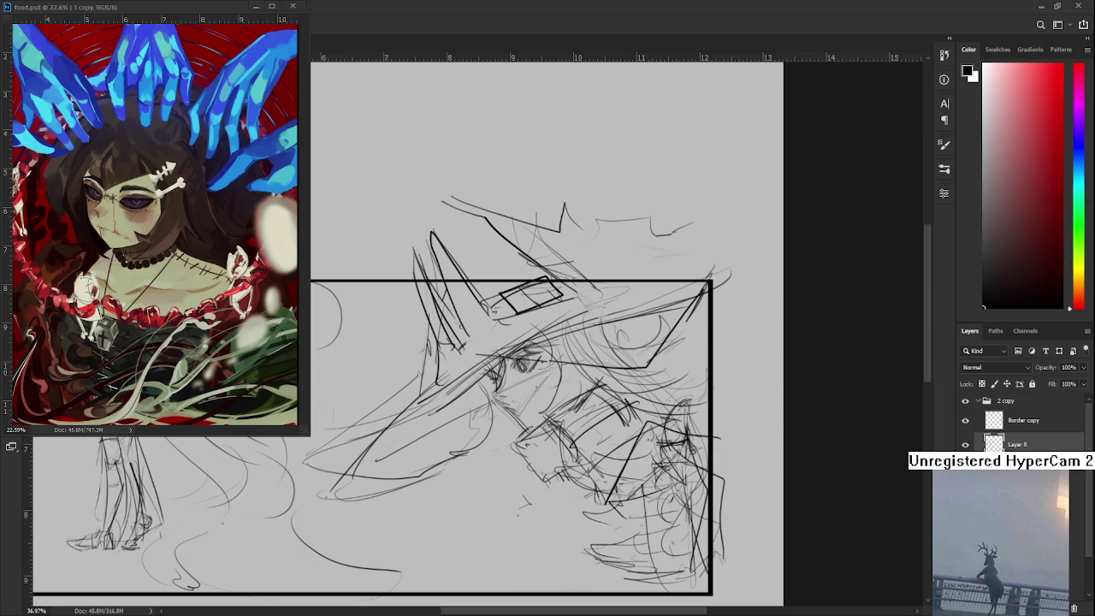
{"action": "left_click_drag", "start_coordinate": [550, 501], "coordinate": [490, 450]}
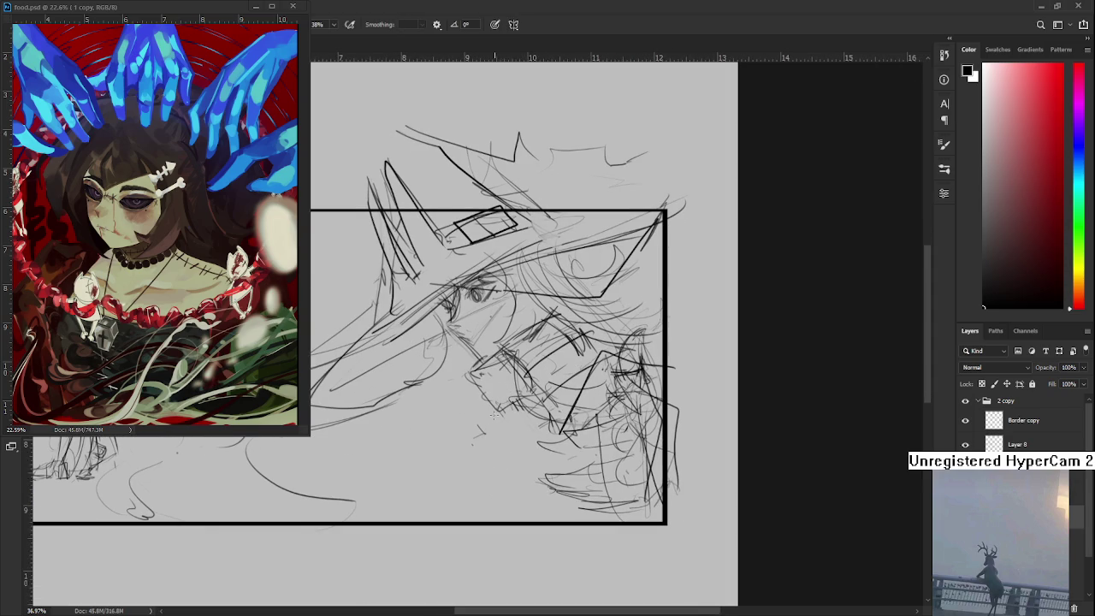
Sketch thin strokes below the witch's face and on the lower part of the figure
{"action": "left_click_drag", "start_coordinate": [498, 415], "coordinate": [474, 462]}
{"action": "mouse_move", "coordinate": [489, 410]}
{"action": "left_mouse_down"}
{"action": "mouse_move", "coordinate": [456, 448]}
{"action": "mouse_move", "coordinate": [509, 469]}
{"action": "mouse_move", "coordinate": [561, 453]}
{"action": "mouse_move", "coordinate": [540, 460]}
{"action": "left_mouse_up"}
{"action": "left_click_drag", "start_coordinate": [454, 460], "coordinate": [443, 479]}
{"action": "mouse_move", "coordinate": [484, 406]}
{"action": "left_mouse_down"}
{"action": "mouse_move", "coordinate": [433, 476]}
{"action": "mouse_move", "coordinate": [452, 465]}
{"action": "mouse_move", "coordinate": [419, 475]}
{"action": "mouse_move", "coordinate": [474, 511]}
{"action": "left_mouse_up"}
{"action": "mouse_move", "coordinate": [555, 402]}
{"action": "left_mouse_down"}
{"action": "mouse_move", "coordinate": [535, 454]}
{"action": "mouse_move", "coordinate": [508, 481]}
{"action": "mouse_move", "coordinate": [534, 506]}
{"action": "left_mouse_up"}
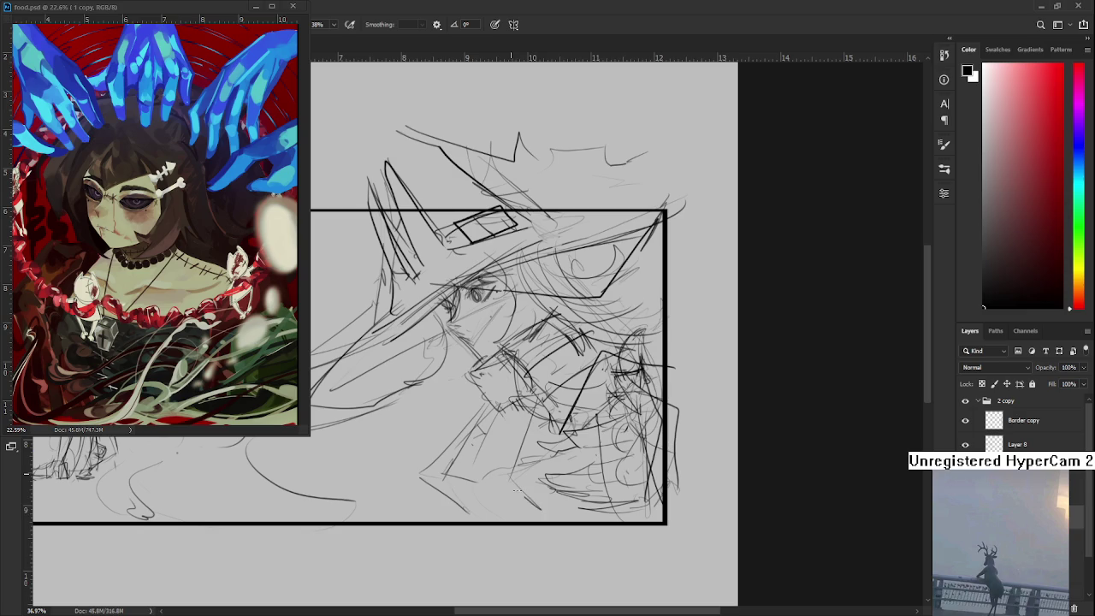
{"action": "left_click_drag", "start_coordinate": [521, 465], "coordinate": [543, 493]}
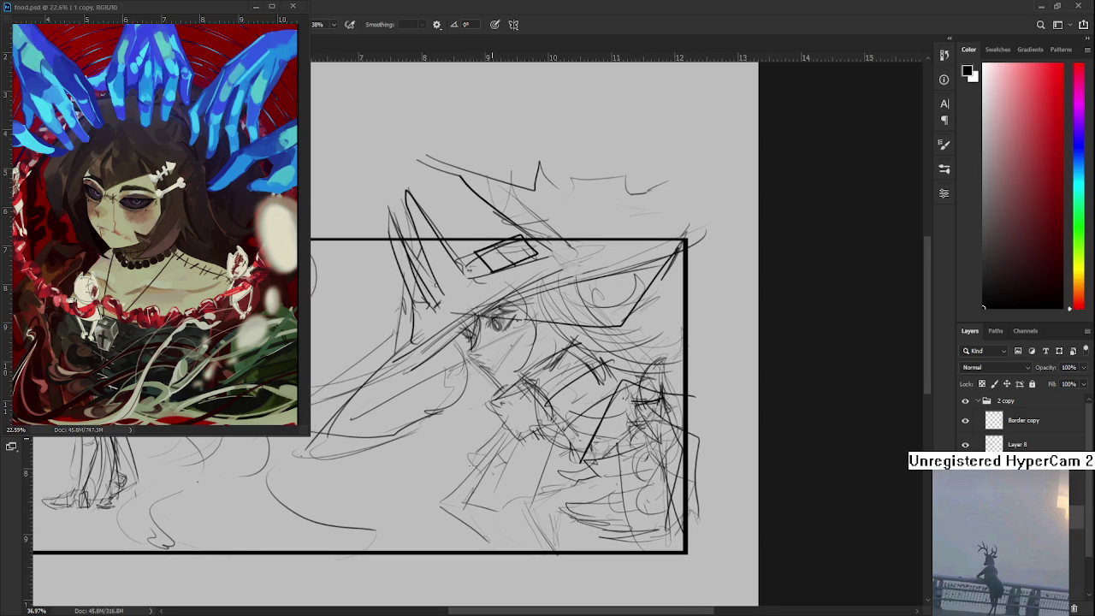
Add a curved line below the face, a darker face line, collar and hair strokes
{"action": "left_click_drag", "start_coordinate": [467, 369], "coordinate": [477, 435]}
{"action": "left_click_drag", "start_coordinate": [452, 356], "coordinate": [392, 426]}
{"action": "left_click_drag", "start_coordinate": [467, 420], "coordinate": [452, 476]}
{"action": "scroll", "coordinate": [488, 373], "scroll_direction": "up", "scroll_amount": 3}
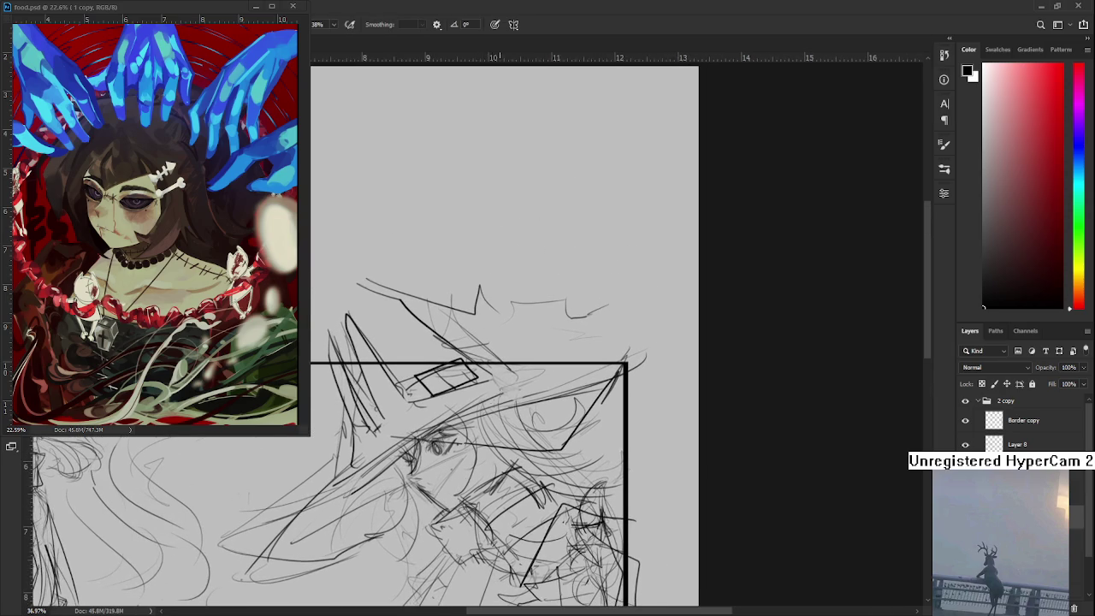
{"action": "scroll", "coordinate": [541, 408], "scroll_direction": "right", "scroll_amount": 2}
{"action": "left_click_drag", "start_coordinate": [532, 414], "coordinate": [552, 460]}
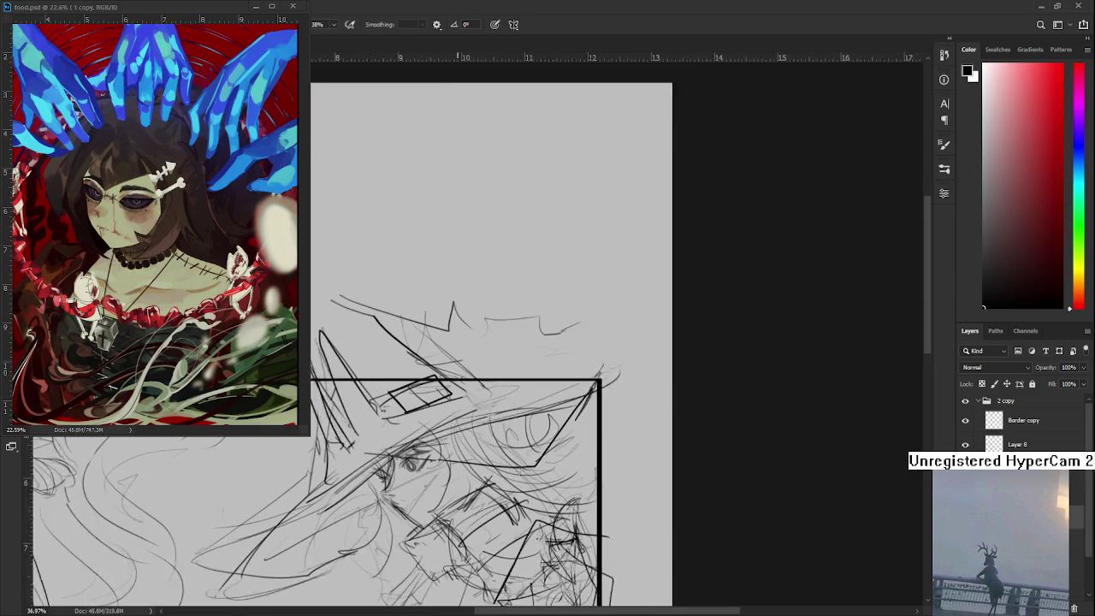
Hide and reshow the top sketch layer with Ctrl+comma to compare
{"action": "scroll", "coordinate": [634, 337], "scroll_direction": "up", "scroll_amount": 5}
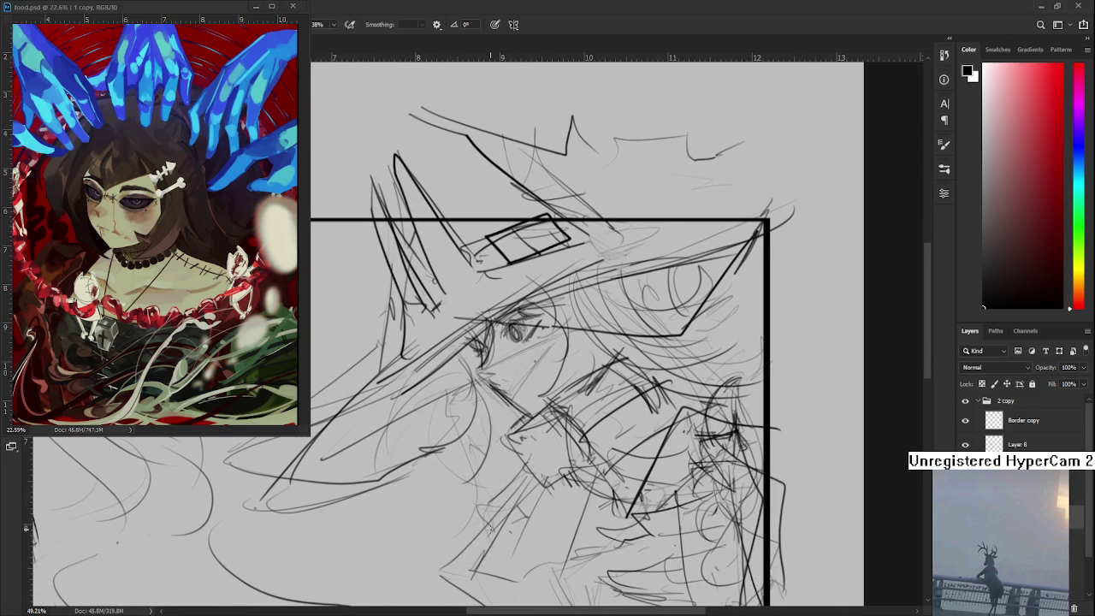
{"action": "scroll", "coordinate": [387, 580], "scroll_direction": "up", "scroll_amount": 2}
{"action": "scroll", "coordinate": [386, 580], "scroll_direction": "up", "scroll_amount": 1}
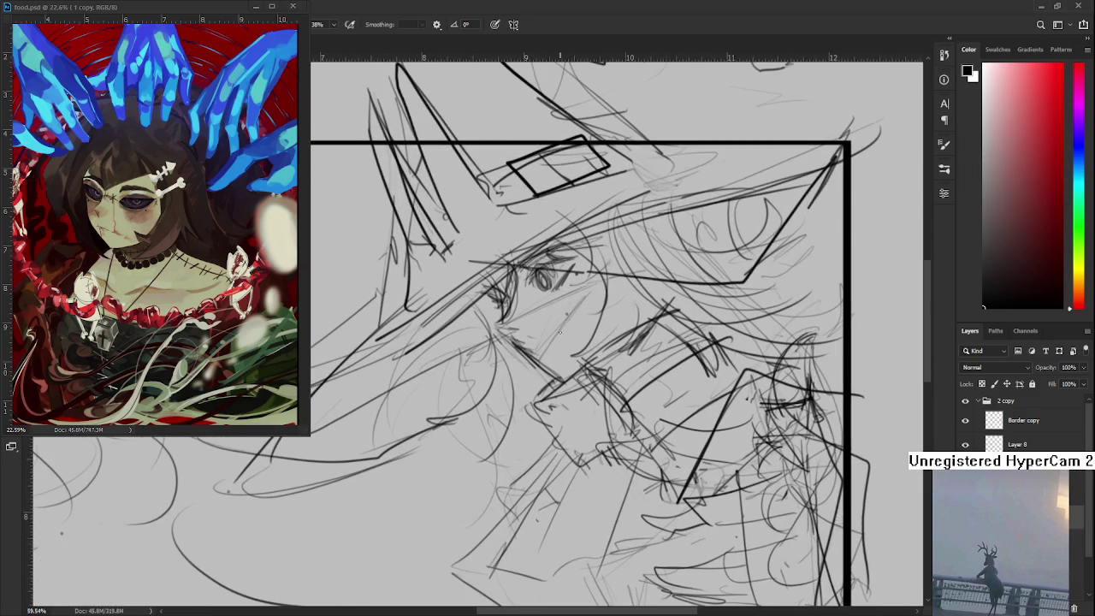
{"action": "scroll", "coordinate": [560, 332], "scroll_direction": "down", "scroll_amount": 5}
{"action": "key", "text": "ctrl+comma"}
{"action": "key", "text": "ctrl+comma"}
{"action": "key", "text": "ctrl+comma"}
{"action": "key", "text": "ctrl+comma"}
{"action": "key", "text": "ctrl+comma"}
{"action": "key", "text": "ctrl+comma"}
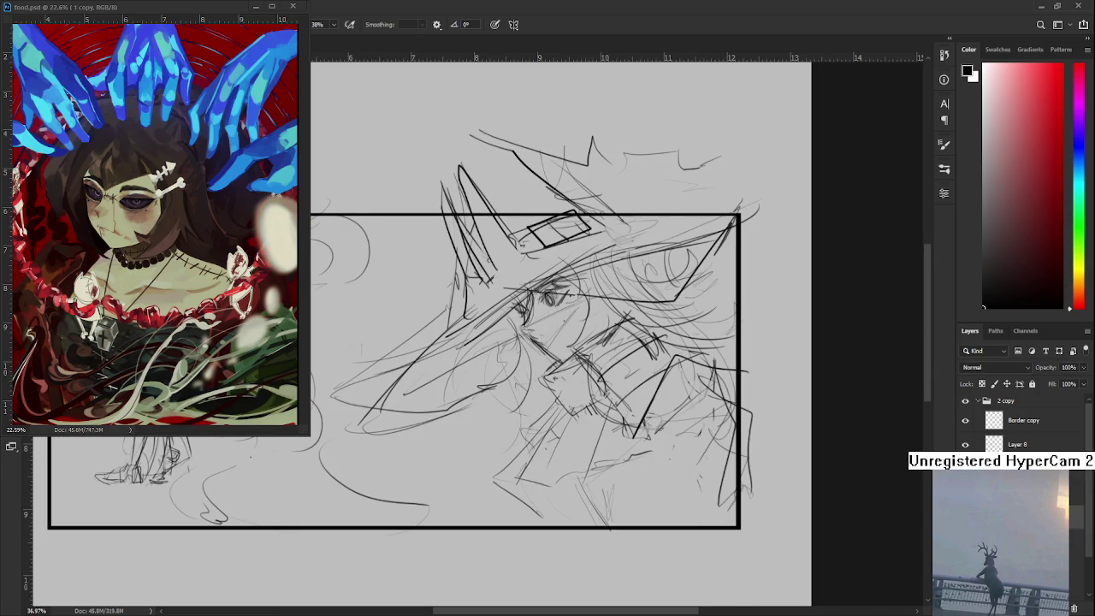
{"action": "key", "text": "ctrl+comma"}
{"action": "key", "text": "ctrl+comma"}
{"action": "key", "text": "ctrl+comma"}
Draw a V line at the lower left, undo it, and draw a longer curving jaw line
{"action": "scroll", "coordinate": [513, 385], "scroll_direction": "down", "scroll_amount": 2}
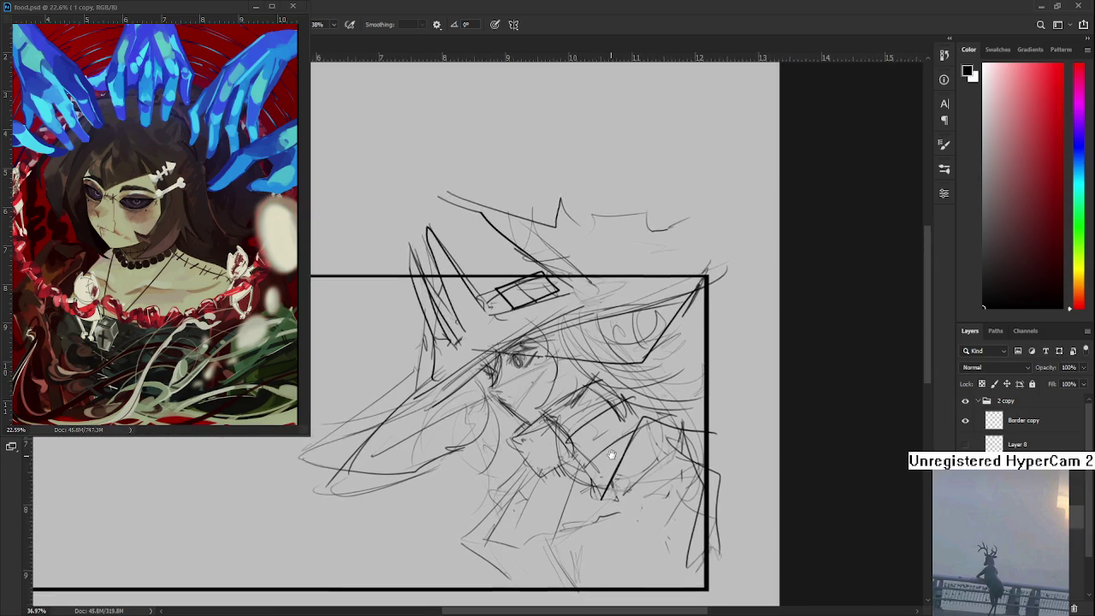
{"action": "scroll", "coordinate": [614, 457], "scroll_direction": "up", "scroll_amount": 2}
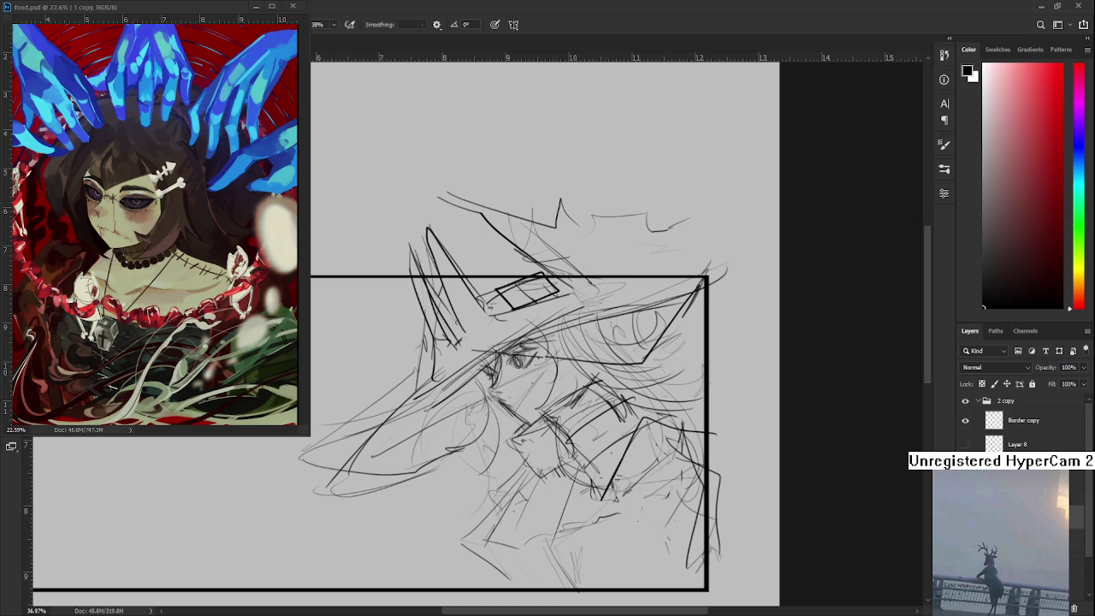
{"action": "scroll", "coordinate": [498, 309], "scroll_direction": "down", "scroll_amount": 1}
{"action": "scroll", "coordinate": [498, 309], "scroll_direction": "up", "scroll_amount": 2}
{"action": "scroll", "coordinate": [498, 309], "scroll_direction": "up", "scroll_amount": 2}
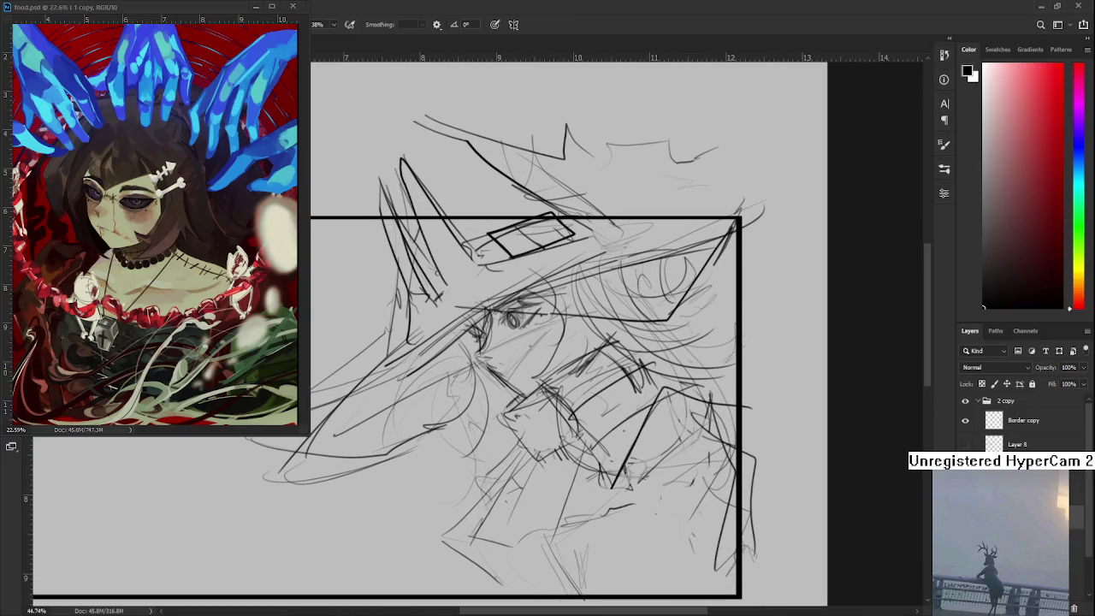
{"action": "scroll", "coordinate": [511, 420], "scroll_direction": "down", "scroll_amount": 2}
{"action": "scroll", "coordinate": [511, 420], "scroll_direction": "down", "scroll_amount": 1}
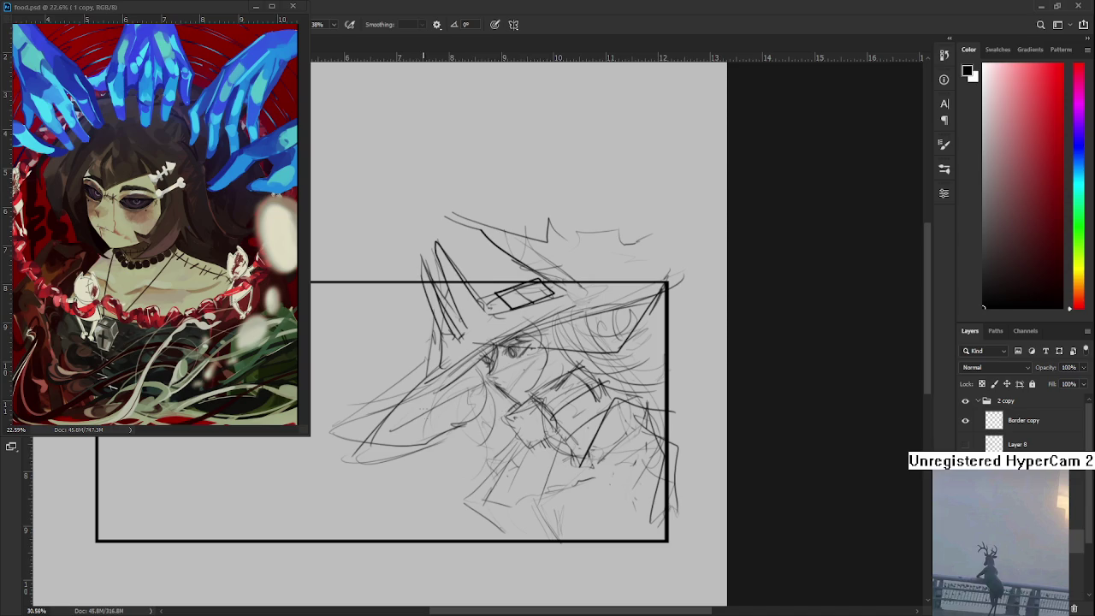
{"action": "mouse_move", "coordinate": [373, 467]}
{"action": "left_mouse_down"}
{"action": "mouse_move", "coordinate": [340, 463]}
{"action": "mouse_move", "coordinate": [404, 401]}
{"action": "left_mouse_up"}
{"action": "key", "text": "ctrl+z"}
{"action": "mouse_move", "coordinate": [445, 367]}
{"action": "left_mouse_down"}
{"action": "mouse_move", "coordinate": [337, 448]}
{"action": "mouse_move", "coordinate": [462, 443]}
{"action": "mouse_move", "coordinate": [510, 547]}
{"action": "mouse_move", "coordinate": [707, 535]}
{"action": "mouse_move", "coordinate": [675, 392]}
{"action": "mouse_move", "coordinate": [674, 287]}
{"action": "mouse_move", "coordinate": [586, 289]}
{"action": "mouse_move", "coordinate": [535, 248]}
{"action": "mouse_move", "coordinate": [458, 216]}
{"action": "mouse_move", "coordinate": [431, 369]}
{"action": "mouse_move", "coordinate": [364, 473]}
{"action": "left_mouse_up"}
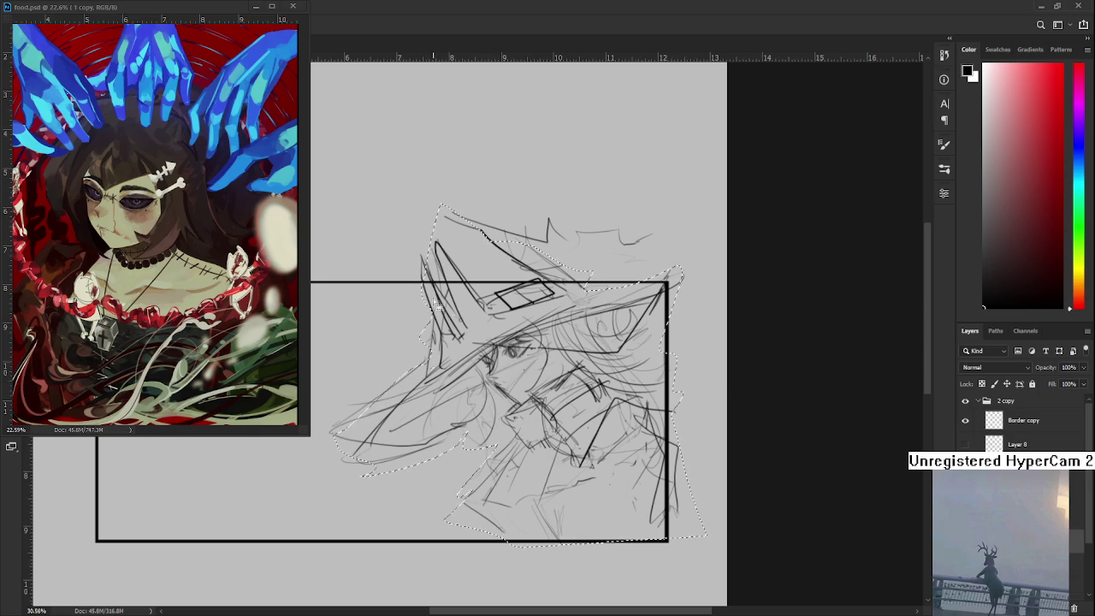
Lasso around the whole witch figure, undoing a stray extra selection
{"action": "mouse_move", "coordinate": [445, 207]}
{"action": "left_mouse_down"}
{"action": "mouse_move", "coordinate": [558, 214]}
{"action": "mouse_move", "coordinate": [597, 229]}
{"action": "mouse_move", "coordinate": [590, 267]}
{"action": "left_mouse_up"}
{"action": "left_click_drag", "start_coordinate": [670, 282], "coordinate": [691, 326]}
{"action": "key", "text": "ctrl+z"}
Pick a mid grey in the Color panel and fill the selected silhouette with it
{"action": "scroll", "coordinate": [595, 400], "scroll_direction": "up", "scroll_amount": 2}
{"action": "left_click_drag", "start_coordinate": [596, 411], "coordinate": [616, 405]}
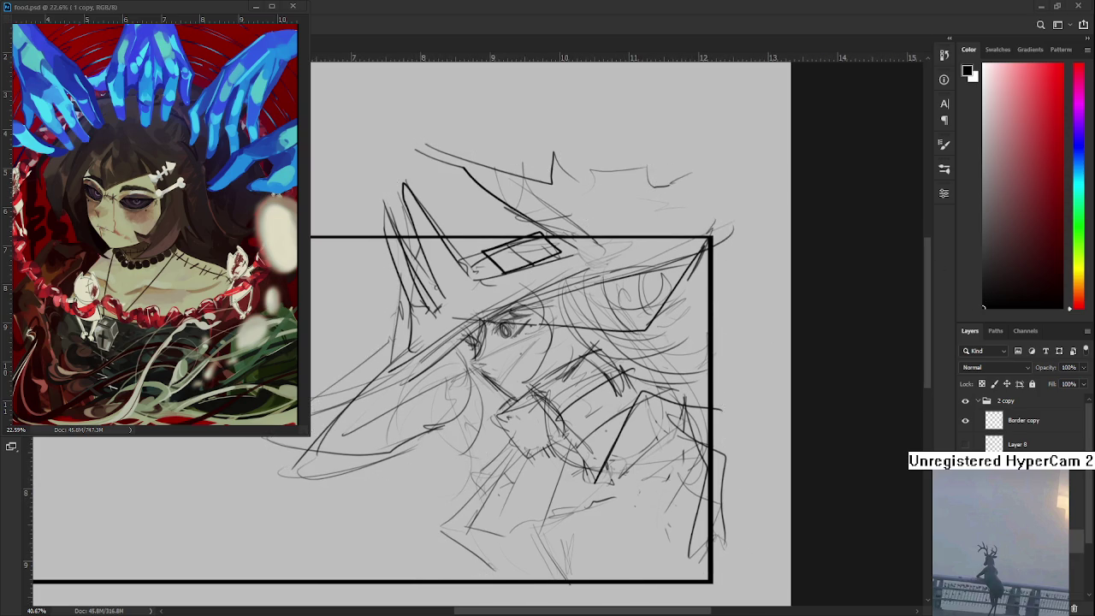
{"action": "left_click_drag", "start_coordinate": [999, 265], "coordinate": [920, 248]}
{"action": "key", "text": "alt+BackSpace"}
Deselect, undo the grey fill, and skew and stretch the sketch via transform handles
{"action": "key", "text": "ctrl+d"}
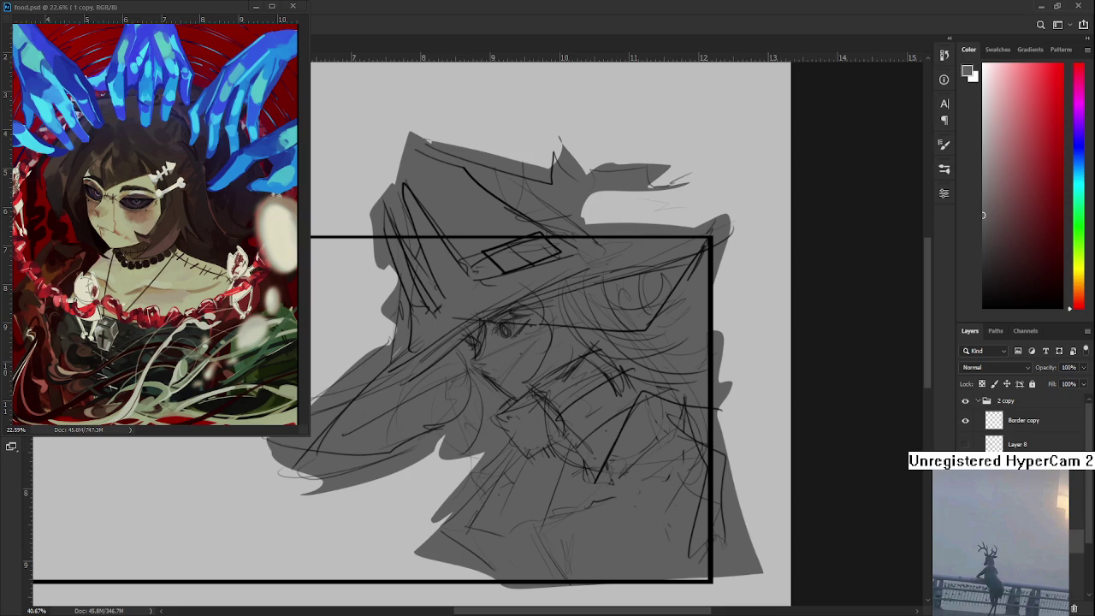
{"action": "key", "text": "ctrl+z"}
{"action": "key", "text": "ctrl+t"}
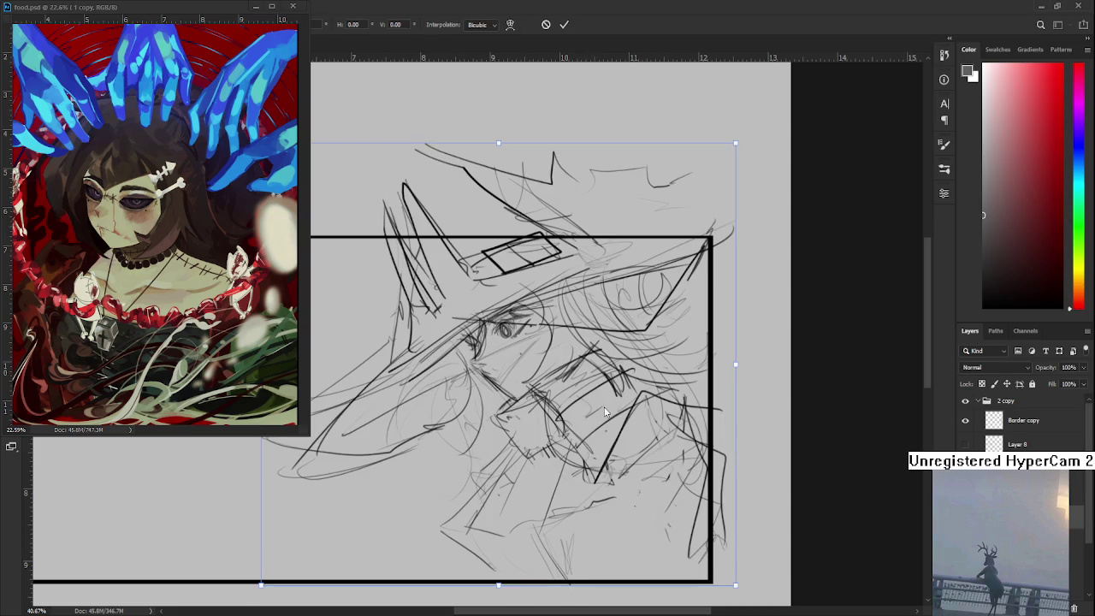
{"action": "scroll", "coordinate": [599, 396], "scroll_direction": "down", "scroll_amount": 3}
{"action": "scroll", "coordinate": [598, 396], "scroll_direction": "up", "scroll_amount": 2}
{"action": "scroll", "coordinate": [582, 257], "scroll_direction": "up", "scroll_amount": 1}
{"action": "left_click_drag", "start_coordinate": [572, 156], "coordinate": [577, 150]}
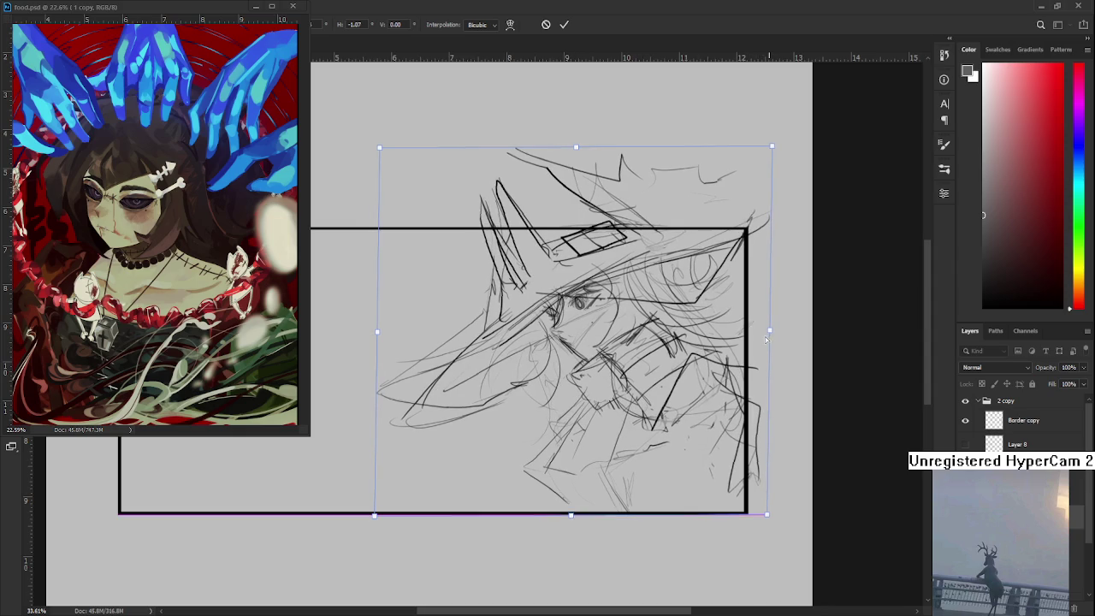
{"action": "left_click_drag", "start_coordinate": [765, 336], "coordinate": [767, 347]}
{"action": "left_click_drag", "start_coordinate": [571, 523], "coordinate": [565, 535]}
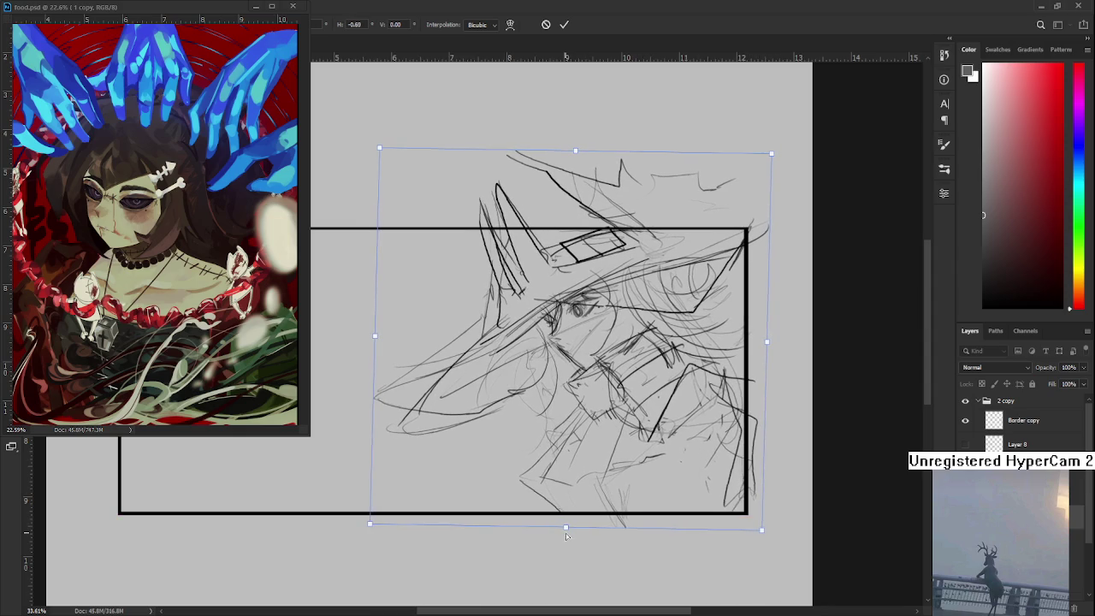
{"action": "key", "text": "Return"}
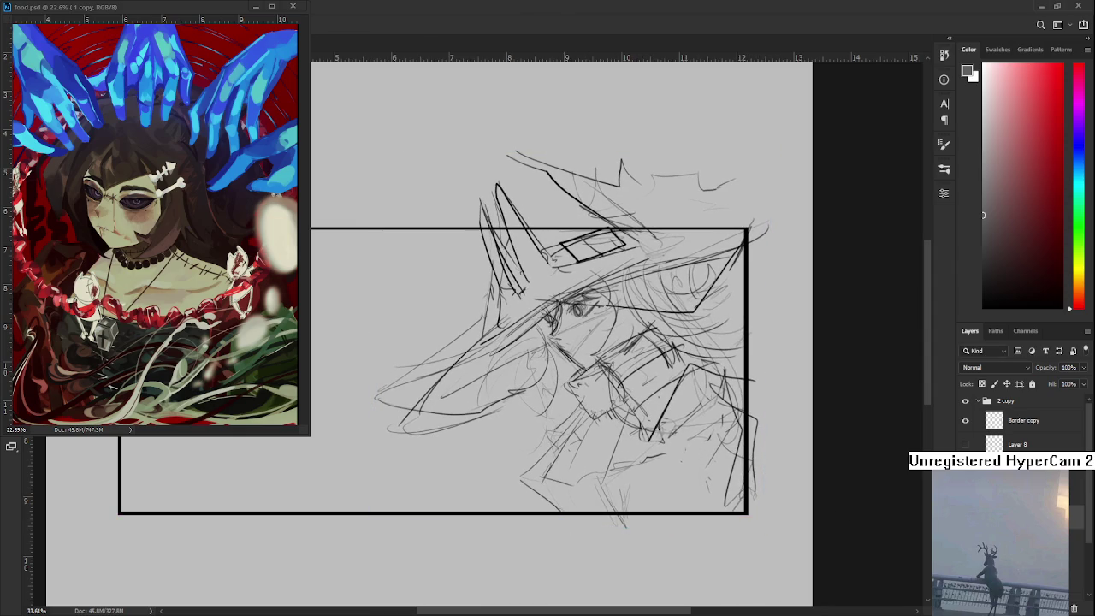
Commit another quick free transform and switch back to the Brush
{"action": "scroll", "coordinate": [604, 394], "scroll_direction": "up", "scroll_amount": 2}
{"action": "key", "text": "ctrl+t"}
{"action": "key", "text": "Return"}
{"action": "key", "text": "b"}
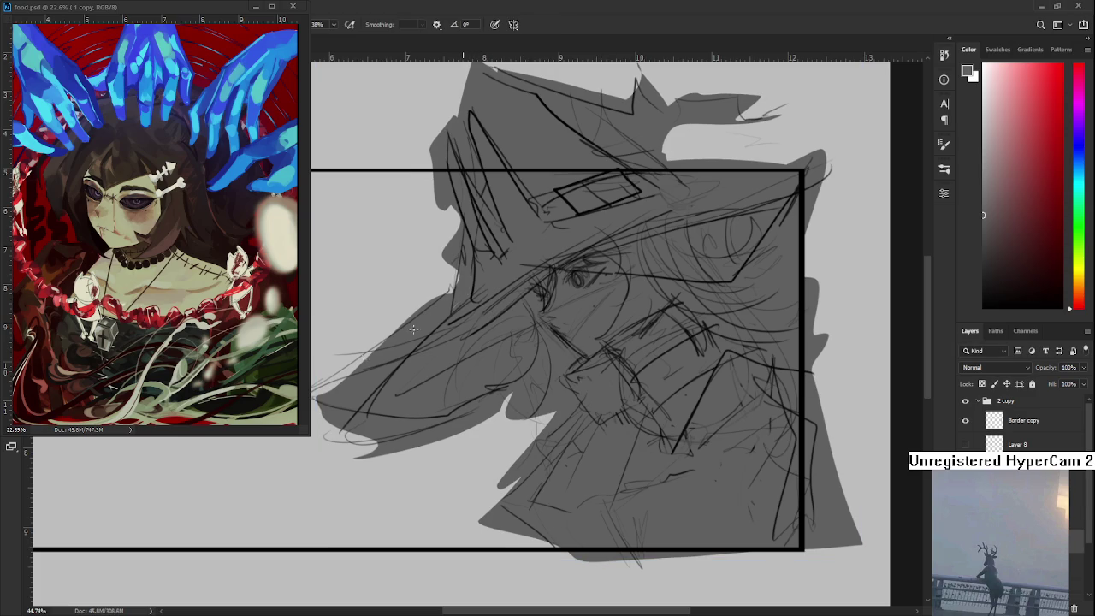
{"action": "scroll", "coordinate": [605, 279], "scroll_direction": "down", "scroll_amount": 1}
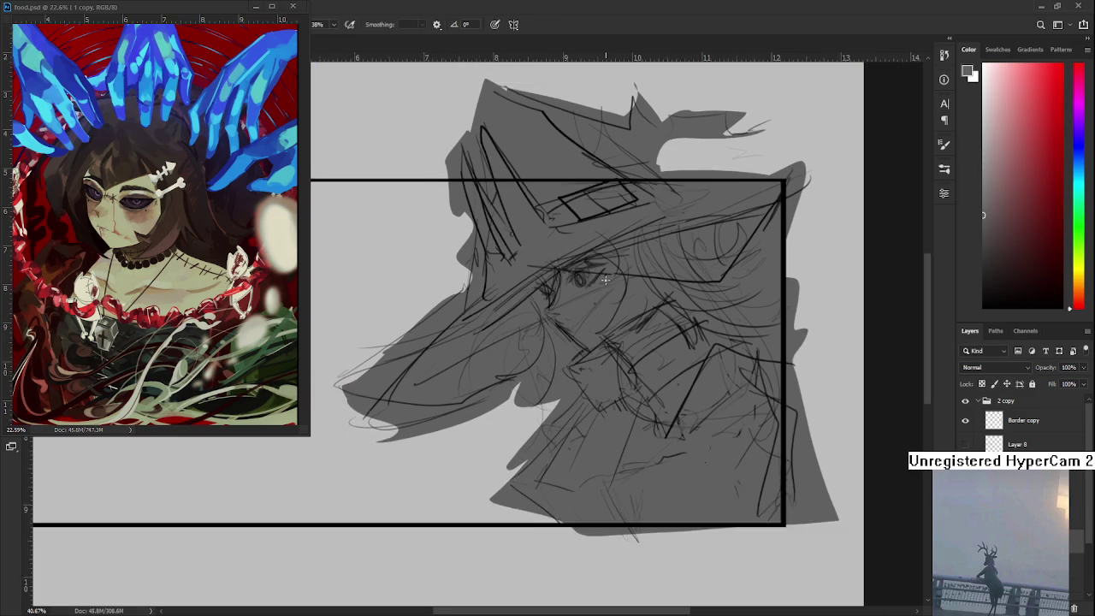
{"action": "scroll", "coordinate": [605, 279], "scroll_direction": "down", "scroll_amount": 1}
{"action": "scroll", "coordinate": [609, 317], "scroll_direction": "down", "scroll_amount": 1}
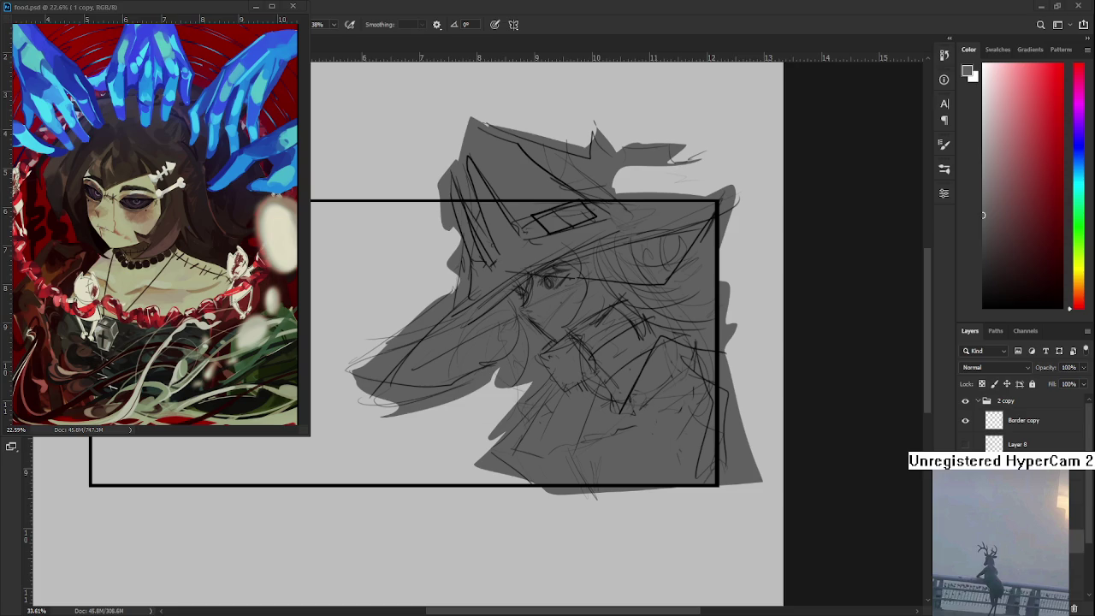
Flip the canvas horizontally to check the figure's proportions, then flip it back to normal
{"action": "scroll", "coordinate": [519, 351], "scroll_direction": "up", "scroll_amount": 3}
{"action": "scroll", "coordinate": [531, 338], "scroll_direction": "down", "scroll_amount": 2}
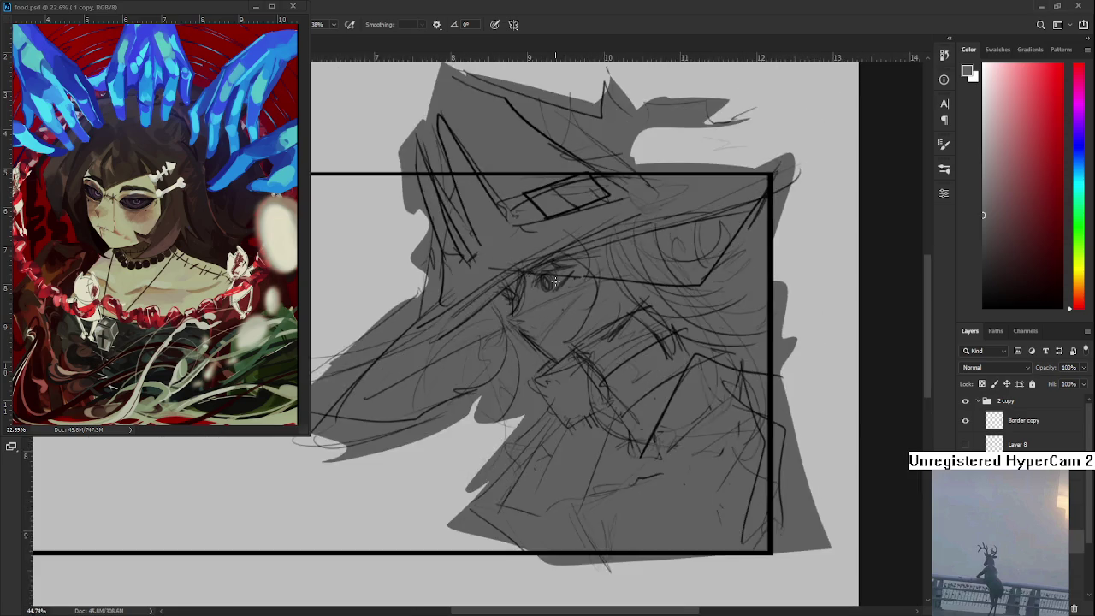
{"action": "scroll", "coordinate": [548, 316], "scroll_direction": "down", "scroll_amount": 2}
{"action": "scroll", "coordinate": [558, 306], "scroll_direction": "up", "scroll_amount": 2}
{"action": "key", "text": "h"}
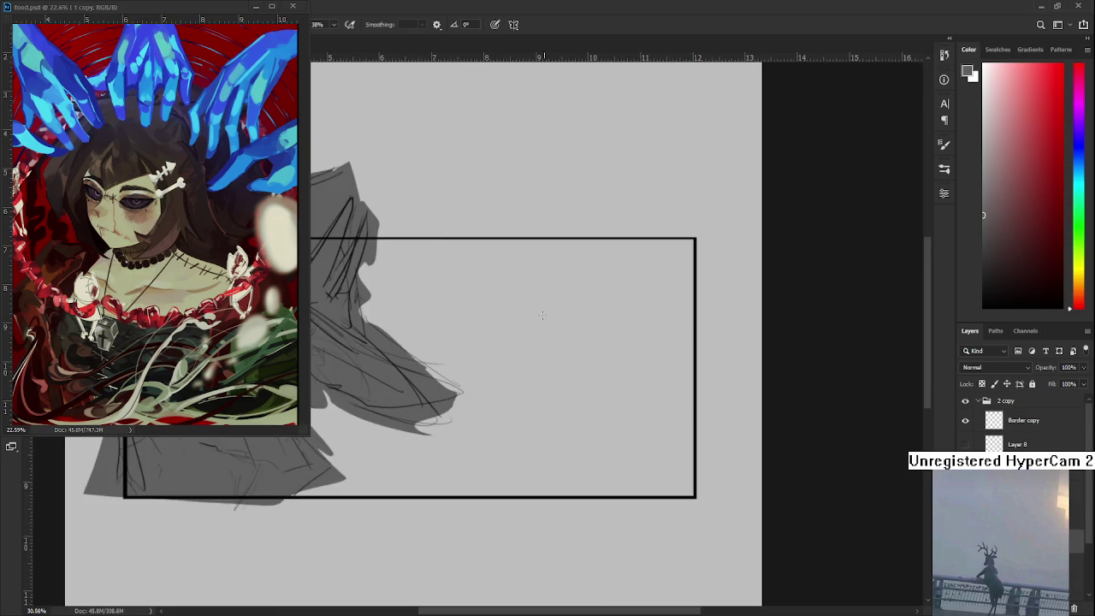
{"action": "scroll", "coordinate": [557, 305], "scroll_direction": "up", "scroll_amount": 2}
{"action": "left_click_drag", "start_coordinate": [687, 339], "coordinate": [728, 378]}
{"action": "scroll", "coordinate": [663, 349], "scroll_direction": "down", "scroll_amount": 1}
{"action": "scroll", "coordinate": [676, 313], "scroll_direction": "right", "scroll_amount": 2}
{"action": "key", "text": "h"}
{"action": "scroll", "coordinate": [462, 368], "scroll_direction": "right", "scroll_amount": 2}
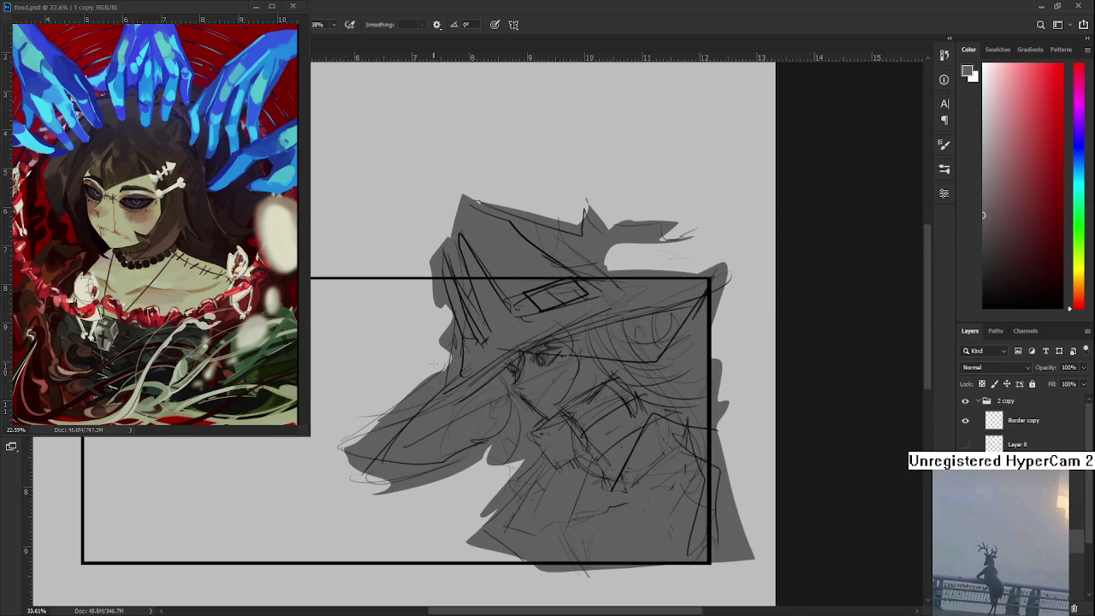
{"action": "scroll", "coordinate": [445, 368], "scroll_direction": "left", "scroll_amount": 1}
Erase stray lines and reshape the silhouette's lower-left tip in grey
{"action": "key", "text": "e"}
{"action": "mouse_move", "coordinate": [464, 374]}
{"action": "left_mouse_down"}
{"action": "mouse_move", "coordinate": [398, 441]}
{"action": "mouse_move", "coordinate": [415, 457]}
{"action": "left_mouse_up"}
{"action": "key", "text": "b"}
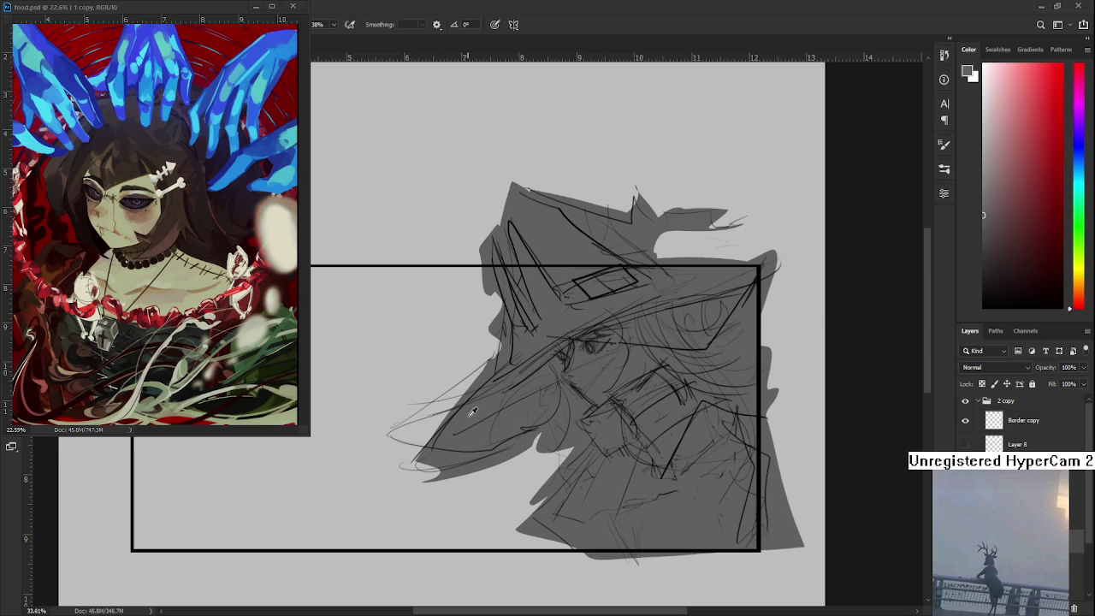
{"action": "mouse_move", "coordinate": [476, 396]}
{"action": "left_mouse_down"}
{"action": "mouse_move", "coordinate": [397, 438]}
{"action": "mouse_move", "coordinate": [511, 456]}
{"action": "mouse_move", "coordinate": [548, 444]}
{"action": "mouse_move", "coordinate": [503, 438]}
{"action": "mouse_move", "coordinate": [554, 427]}
{"action": "mouse_move", "coordinate": [567, 400]}
{"action": "mouse_move", "coordinate": [538, 456]}
{"action": "mouse_move", "coordinate": [547, 417]}
{"action": "mouse_move", "coordinate": [505, 444]}
{"action": "left_mouse_up"}
{"action": "key", "text": "e"}
{"action": "key", "text": "b"}
{"action": "mouse_move", "coordinate": [552, 408]}
{"action": "left_mouse_down"}
{"action": "mouse_move", "coordinate": [485, 443]}
{"action": "mouse_move", "coordinate": [555, 400]}
{"action": "mouse_move", "coordinate": [569, 452]}
{"action": "mouse_move", "coordinate": [535, 513]}
{"action": "left_mouse_up"}
Trim and patch the light notch along the silhouette's right edge near the head
{"action": "key", "text": "e"}
{"action": "mouse_move", "coordinate": [551, 475]}
{"action": "left_mouse_down"}
{"action": "mouse_move", "coordinate": [521, 532]}
{"action": "mouse_move", "coordinate": [556, 547]}
{"action": "mouse_move", "coordinate": [560, 522]}
{"action": "mouse_move", "coordinate": [599, 557]}
{"action": "left_mouse_up"}
{"action": "key", "text": "b"}
{"action": "key", "text": "e"}
{"action": "left_click_drag", "start_coordinate": [560, 432], "coordinate": [552, 461]}
{"action": "key", "text": "b"}
{"action": "left_click_drag", "start_coordinate": [564, 402], "coordinate": [564, 445]}
{"action": "left_click_drag", "start_coordinate": [556, 457], "coordinate": [552, 483]}
{"action": "key", "text": "e"}
{"action": "left_click_drag", "start_coordinate": [558, 415], "coordinate": [551, 479]}
{"action": "key", "text": "b"}
{"action": "left_click_drag", "start_coordinate": [558, 400], "coordinate": [559, 463]}
{"action": "key", "text": "e"}
Erase excess grey along the hat brim and the hat's upper-left and top edges
{"action": "mouse_move", "coordinate": [496, 357]}
{"action": "left_mouse_down"}
{"action": "mouse_move", "coordinate": [488, 415]}
{"action": "mouse_move", "coordinate": [398, 472]}
{"action": "left_mouse_up"}
{"action": "mouse_move", "coordinate": [469, 438]}
{"action": "left_mouse_down"}
{"action": "mouse_move", "coordinate": [459, 419]}
{"action": "mouse_move", "coordinate": [501, 350]}
{"action": "mouse_move", "coordinate": [505, 376]}
{"action": "mouse_move", "coordinate": [483, 291]}
{"action": "left_mouse_up"}
{"action": "mouse_move", "coordinate": [501, 352]}
{"action": "left_mouse_down"}
{"action": "mouse_move", "coordinate": [487, 287]}
{"action": "mouse_move", "coordinate": [496, 269]}
{"action": "left_mouse_up"}
{"action": "left_click_drag", "start_coordinate": [629, 307], "coordinate": [558, 381]}
{"action": "mouse_move", "coordinate": [477, 304]}
{"action": "left_mouse_down"}
{"action": "mouse_move", "coordinate": [560, 338]}
{"action": "mouse_move", "coordinate": [645, 330]}
{"action": "left_mouse_up"}
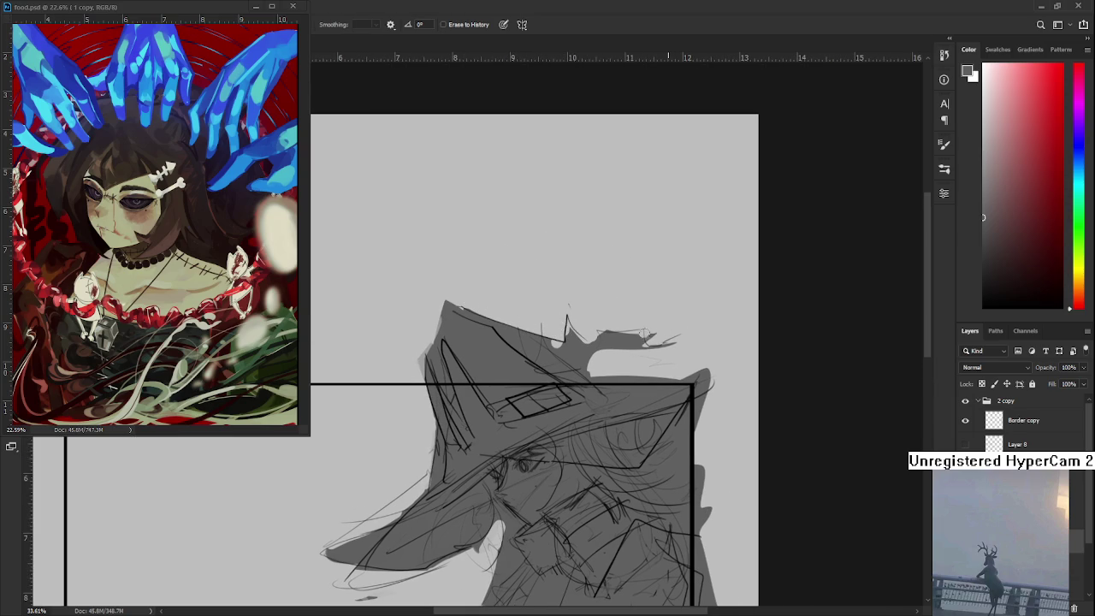
Erase grey spilling past the frame's right edge beside the hat and lower figure
{"action": "mouse_move", "coordinate": [598, 377]}
{"action": "left_mouse_down"}
{"action": "mouse_move", "coordinate": [710, 378]}
{"action": "mouse_move", "coordinate": [701, 537]}
{"action": "left_mouse_up"}
{"action": "left_click_drag", "start_coordinate": [691, 398], "coordinate": [700, 457]}
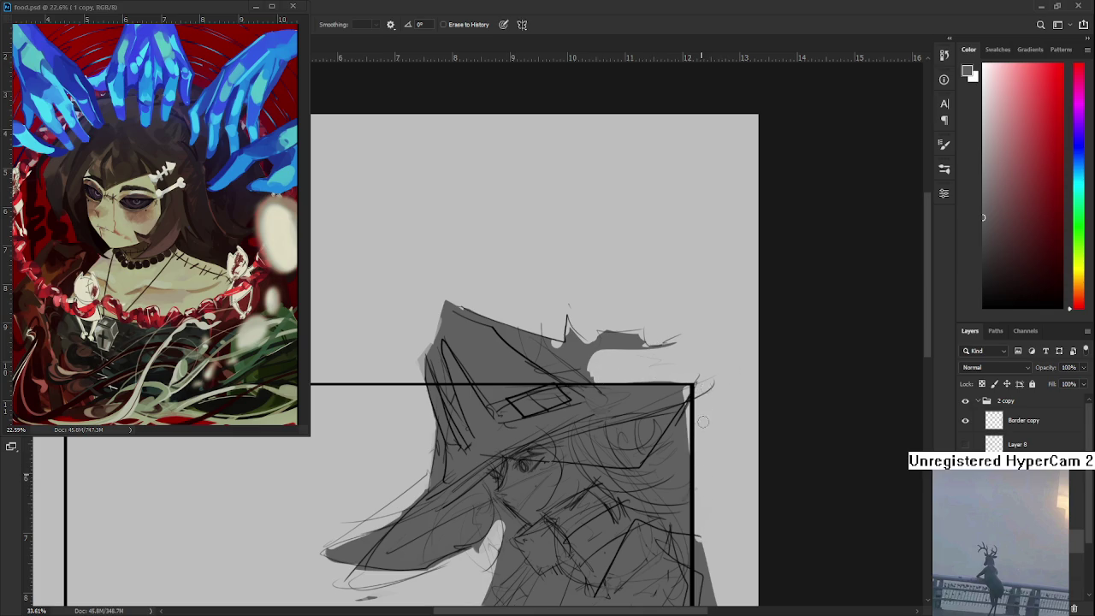
{"action": "mouse_move", "coordinate": [706, 564]}
{"action": "left_mouse_down"}
{"action": "mouse_move", "coordinate": [689, 449]}
{"action": "mouse_move", "coordinate": [702, 548]}
{"action": "left_mouse_up"}
{"action": "left_click_drag", "start_coordinate": [695, 475], "coordinate": [706, 569]}
{"action": "left_click_drag", "start_coordinate": [715, 521], "coordinate": [710, 564]}
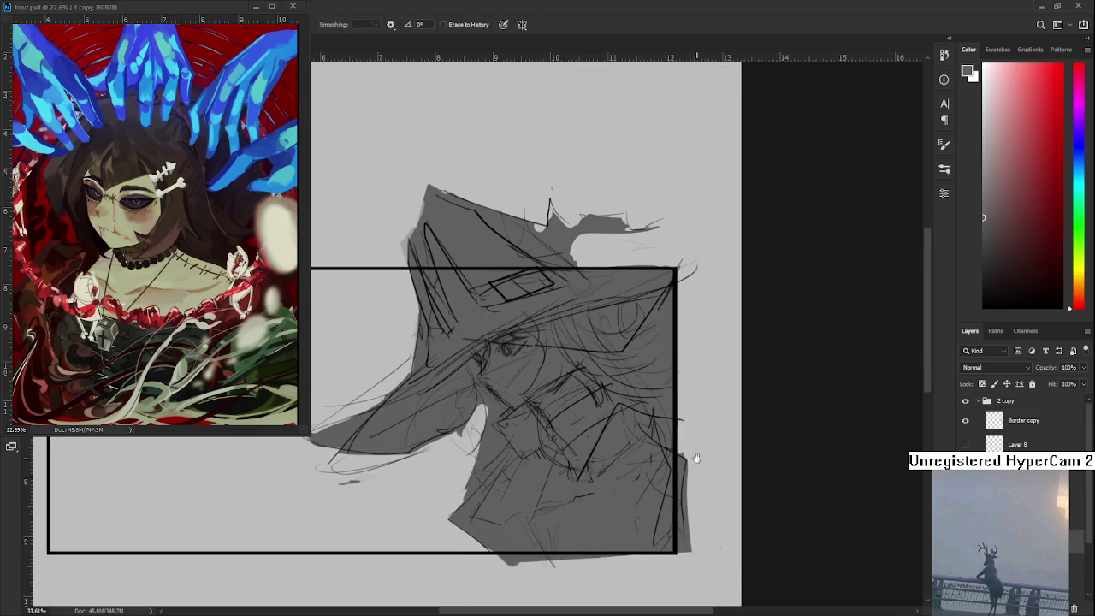
{"action": "left_click_drag", "start_coordinate": [701, 481], "coordinate": [739, 503]}
Add a dark stroke left of the face and partly erase it back
{"action": "key", "text": "b"}
{"action": "left_click_drag", "start_coordinate": [527, 422], "coordinate": [505, 481]}
{"action": "key", "text": "e"}
{"action": "left_click_drag", "start_coordinate": [520, 435], "coordinate": [503, 478]}
{"action": "key", "text": "b"}
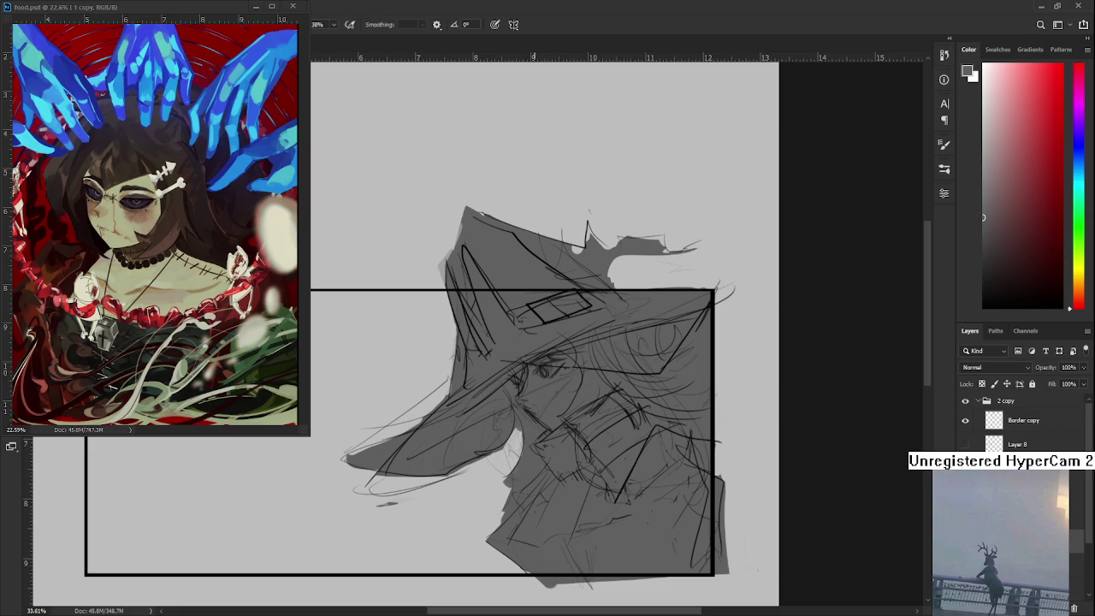
{"action": "scroll", "coordinate": [515, 296], "scroll_direction": "down", "scroll_amount": 1}
{"action": "scroll", "coordinate": [515, 297], "scroll_direction": "down", "scroll_amount": 2}
{"action": "scroll", "coordinate": [515, 297], "scroll_direction": "down", "scroll_amount": 2}
{"action": "scroll", "coordinate": [515, 297], "scroll_direction": "down", "scroll_amount": 1}
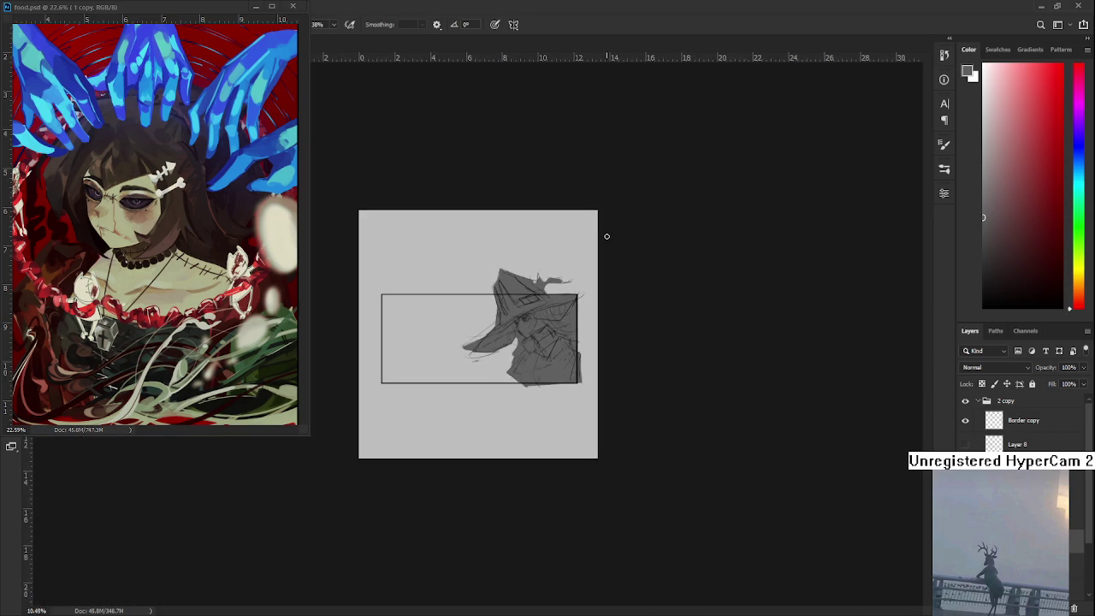
{"action": "scroll", "coordinate": [607, 236], "scroll_direction": "up", "scroll_amount": 2}
{"action": "scroll", "coordinate": [608, 238], "scroll_direction": "up", "scroll_amount": 3}
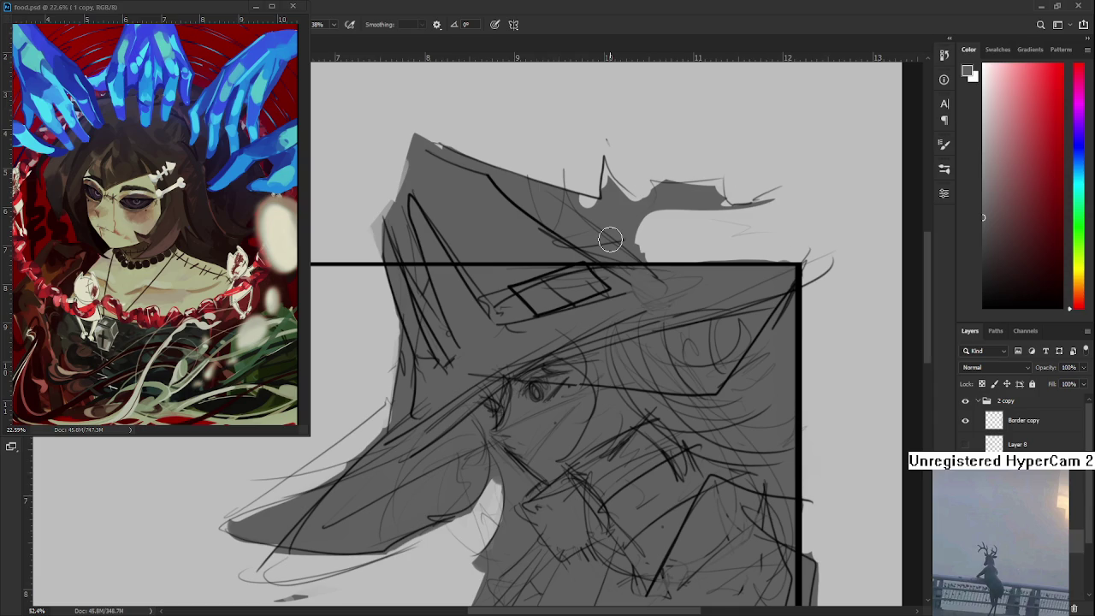
{"action": "scroll", "coordinate": [610, 239], "scroll_direction": "down", "scroll_amount": 3}
{"action": "scroll", "coordinate": [612, 241], "scroll_direction": "up", "scroll_amount": 1}
{"action": "scroll", "coordinate": [614, 246], "scroll_direction": "up", "scroll_amount": 1}
{"action": "scroll", "coordinate": [617, 252], "scroll_direction": "up", "scroll_amount": 1}
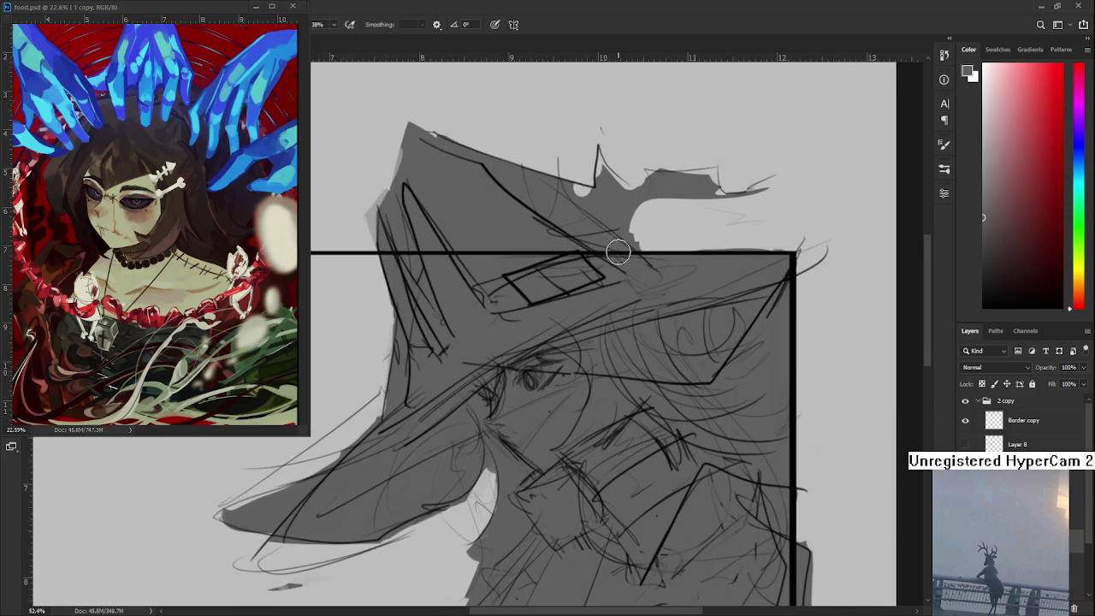
{"action": "scroll", "coordinate": [617, 252], "scroll_direction": "down", "scroll_amount": 2}
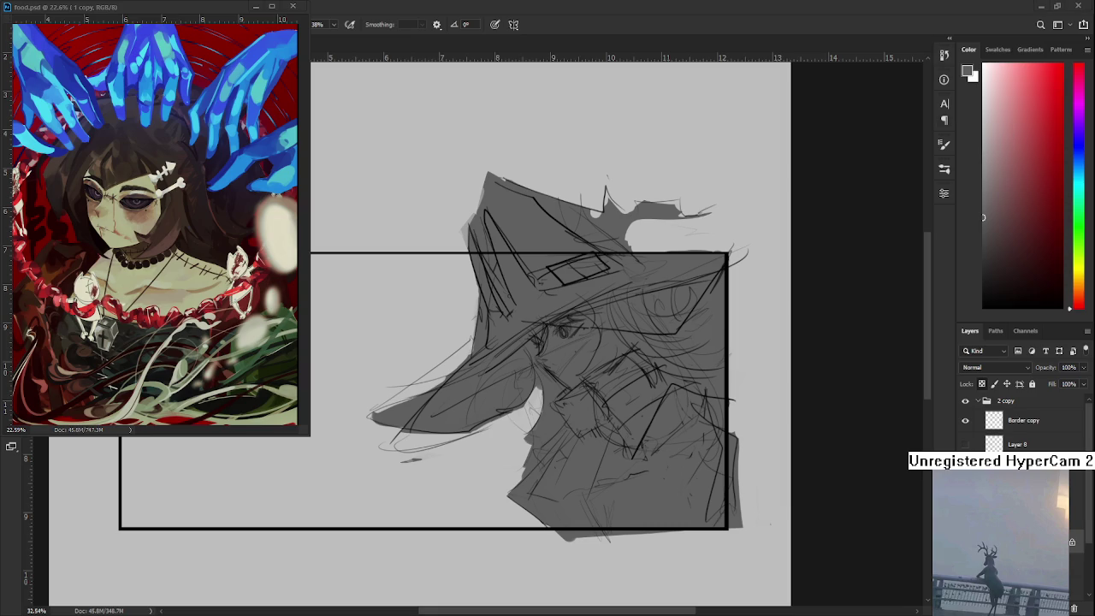
Paint near-black over the hat brim diagonal, the crown's left side and the tip
{"action": "left_click", "coordinate": [996, 254]}
{"action": "left_click_drag", "start_coordinate": [525, 277], "coordinate": [505, 349]}
{"action": "key", "text": "ctrl+z"}
{"action": "left_click", "coordinate": [987, 276]}
{"action": "mouse_move", "coordinate": [534, 253]}
{"action": "left_mouse_down"}
{"action": "mouse_move", "coordinate": [505, 214]}
{"action": "mouse_move", "coordinate": [500, 317]}
{"action": "mouse_move", "coordinate": [592, 255]}
{"action": "left_mouse_up"}
{"action": "key", "text": "ctrl+z"}
{"action": "left_click_drag", "start_coordinate": [522, 329], "coordinate": [591, 275]}
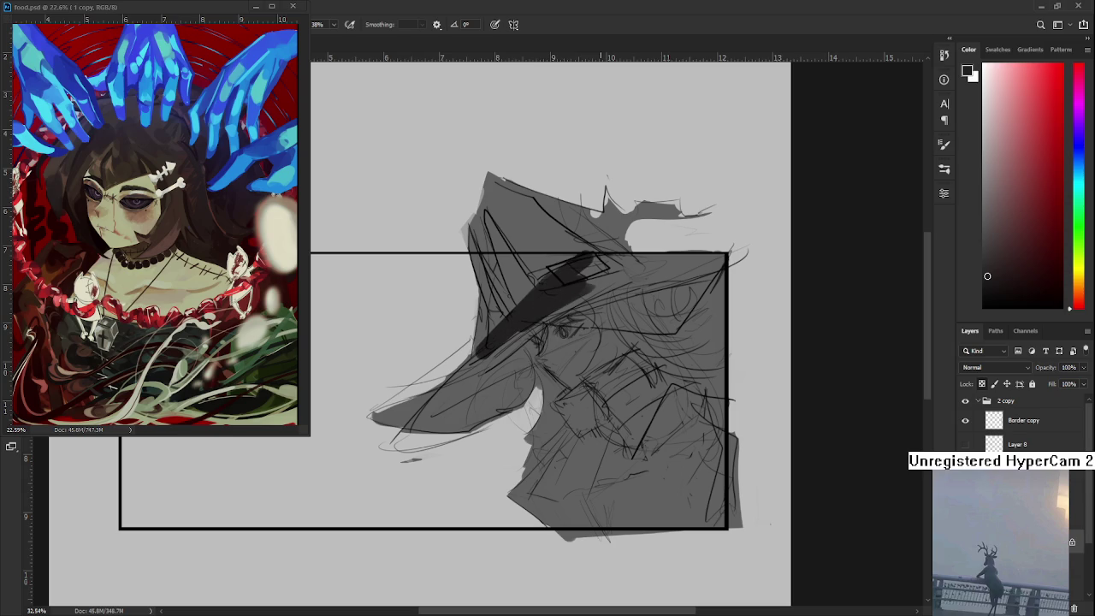
{"action": "mouse_move", "coordinate": [531, 261]}
{"action": "left_mouse_down"}
{"action": "mouse_move", "coordinate": [496, 318]}
{"action": "mouse_move", "coordinate": [491, 265]}
{"action": "mouse_move", "coordinate": [557, 178]}
{"action": "mouse_move", "coordinate": [489, 345]}
{"action": "mouse_move", "coordinate": [676, 215]}
{"action": "mouse_move", "coordinate": [633, 212]}
{"action": "left_mouse_up"}
{"action": "left_click_drag", "start_coordinate": [540, 257], "coordinate": [627, 273]}
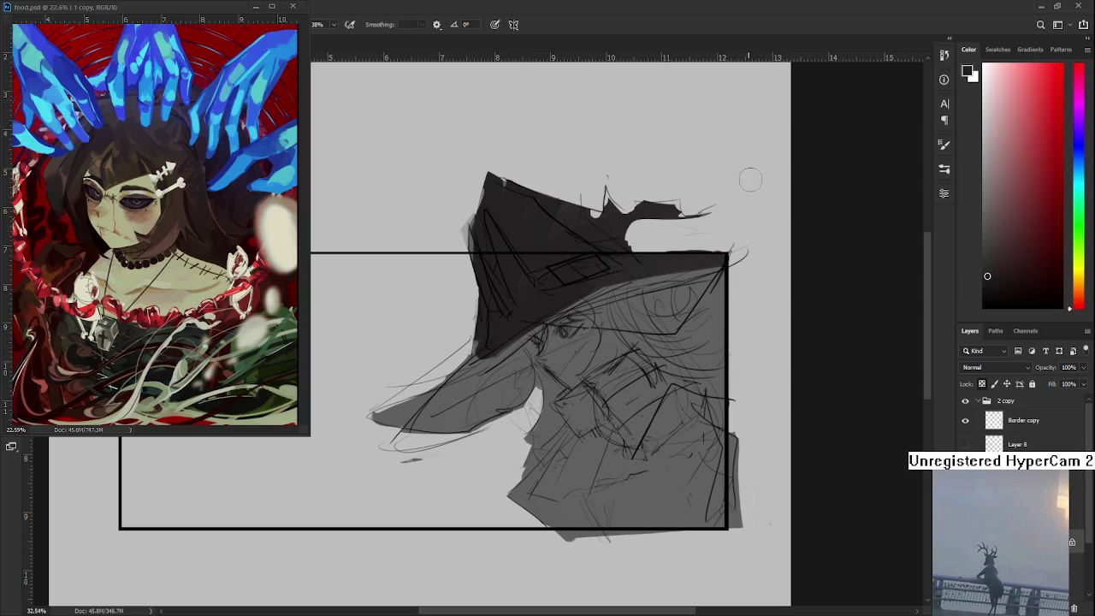
{"action": "left_click", "coordinate": [1075, 240]}
{"action": "left_click", "coordinate": [1052, 185]}
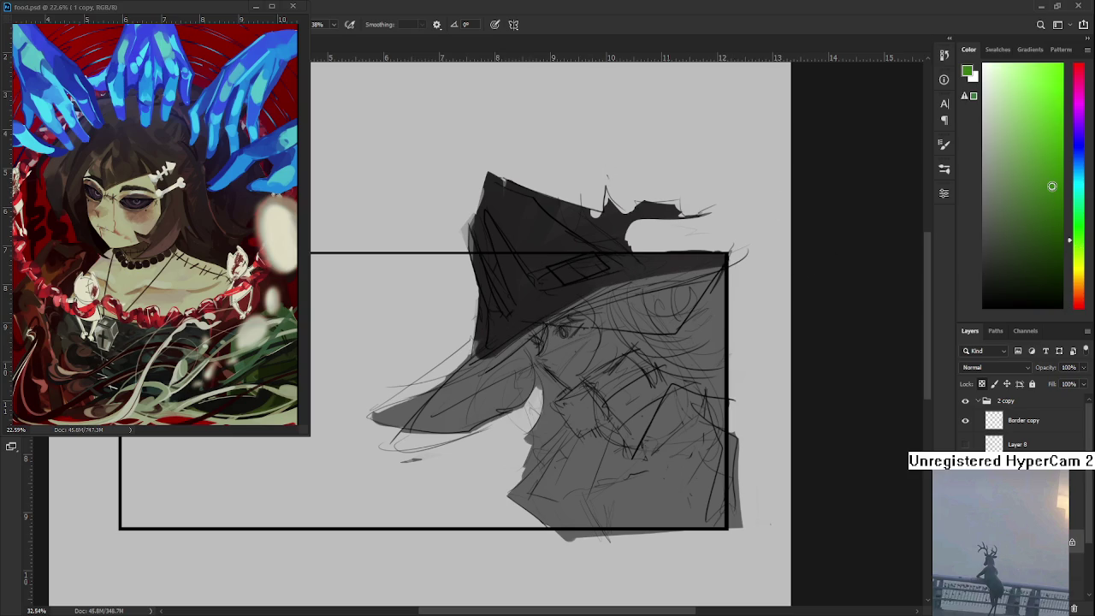
Choose a bright green and fill the front of the hat brim
{"action": "left_click_drag", "start_coordinate": [505, 383], "coordinate": [385, 412]}
{"action": "key", "text": "ctrl+z"}
{"action": "left_click", "coordinate": [1044, 137]}
{"action": "left_click", "coordinate": [1076, 220]}
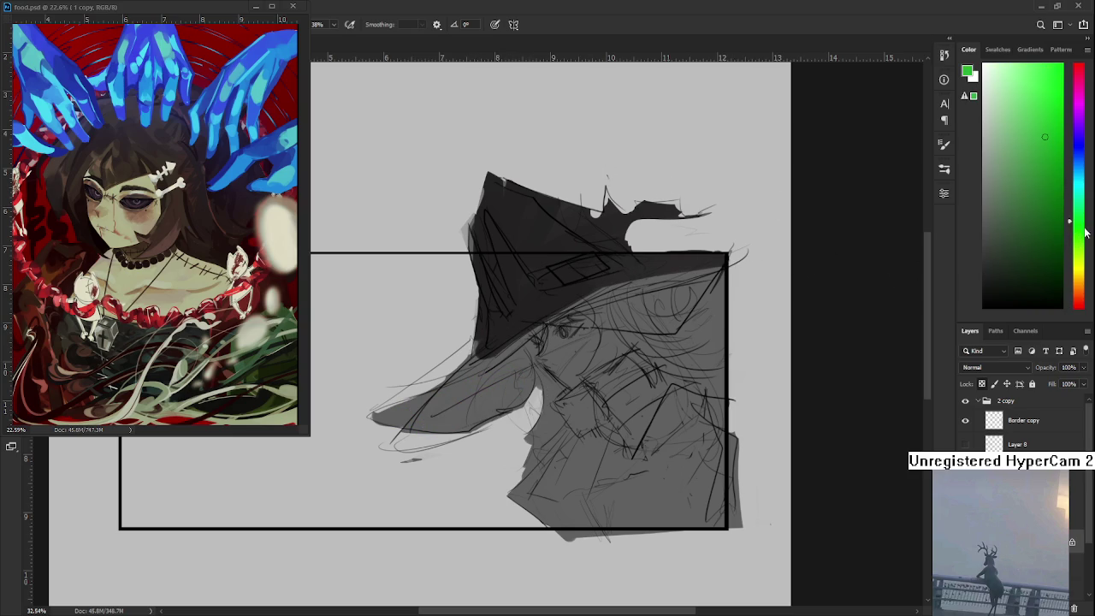
{"action": "left_click", "coordinate": [1080, 213]}
{"action": "left_click", "coordinate": [1034, 119]}
{"action": "left_click_drag", "start_coordinate": [522, 397], "coordinate": [424, 423]}
{"action": "key", "text": "ctrl+z"}
{"action": "left_click_drag", "start_coordinate": [575, 393], "coordinate": [520, 358]}
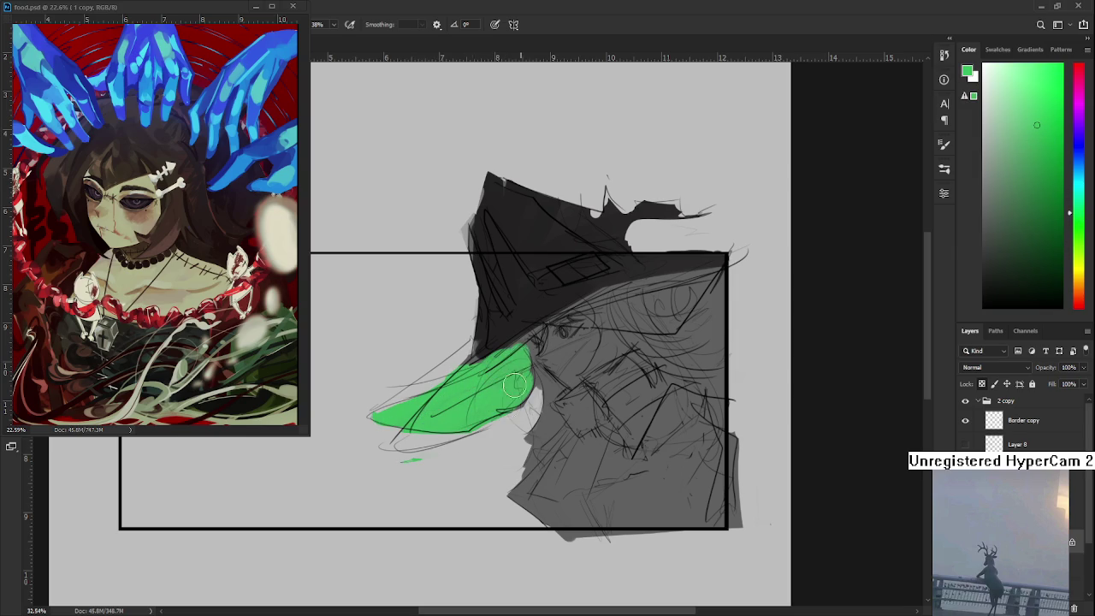
Repaint the brim front in a yellow-green
{"action": "scroll", "coordinate": [513, 358], "scroll_direction": "down", "scroll_amount": 3}
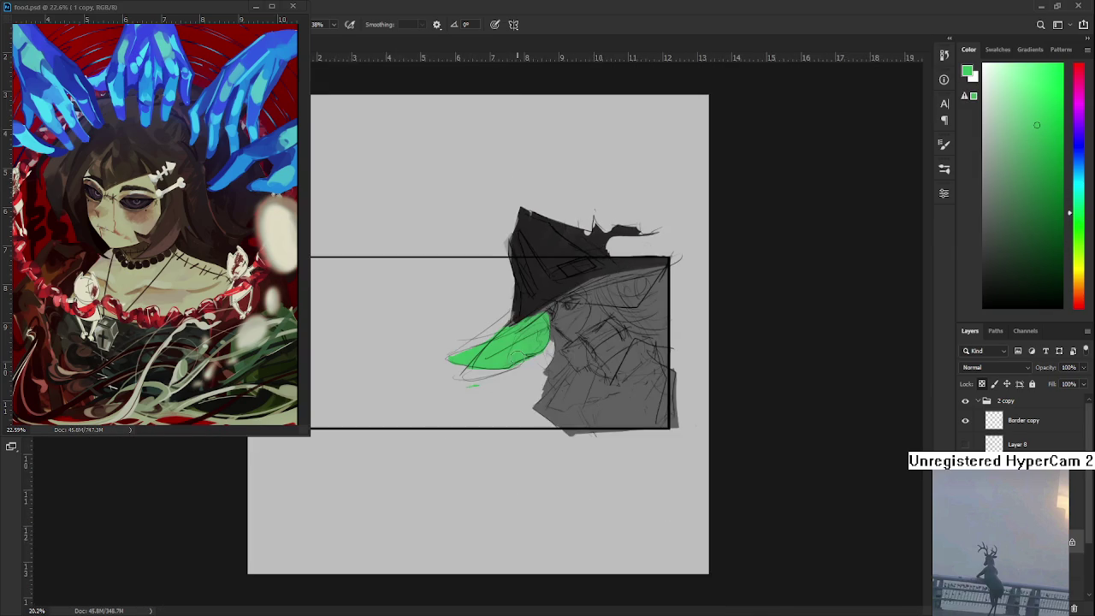
{"action": "scroll", "coordinate": [517, 356], "scroll_direction": "up", "scroll_amount": 2}
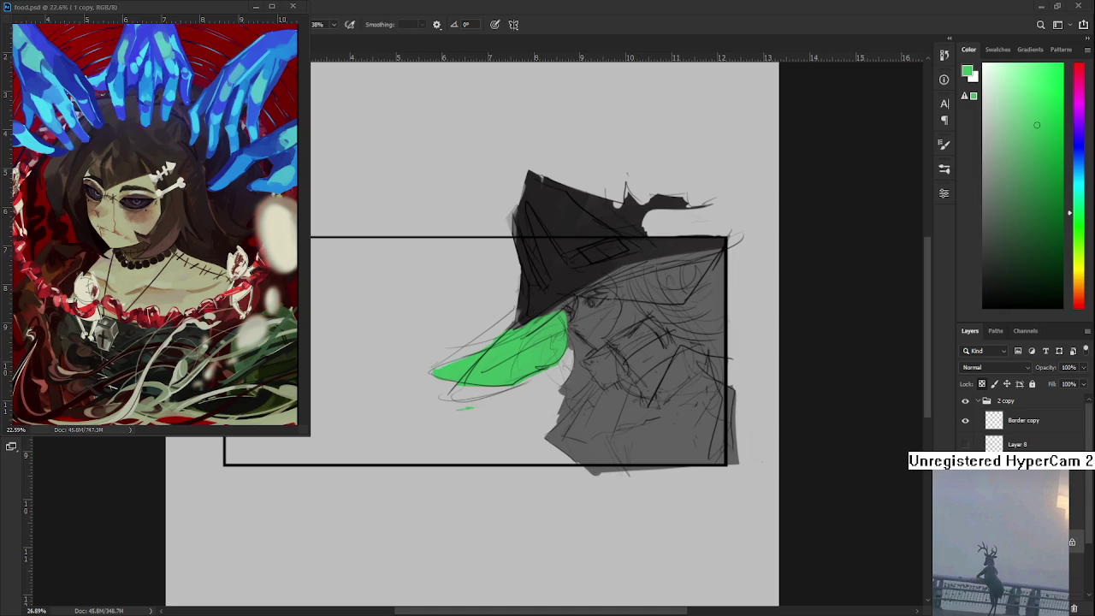
{"action": "scroll", "coordinate": [508, 359], "scroll_direction": "up", "scroll_amount": 1}
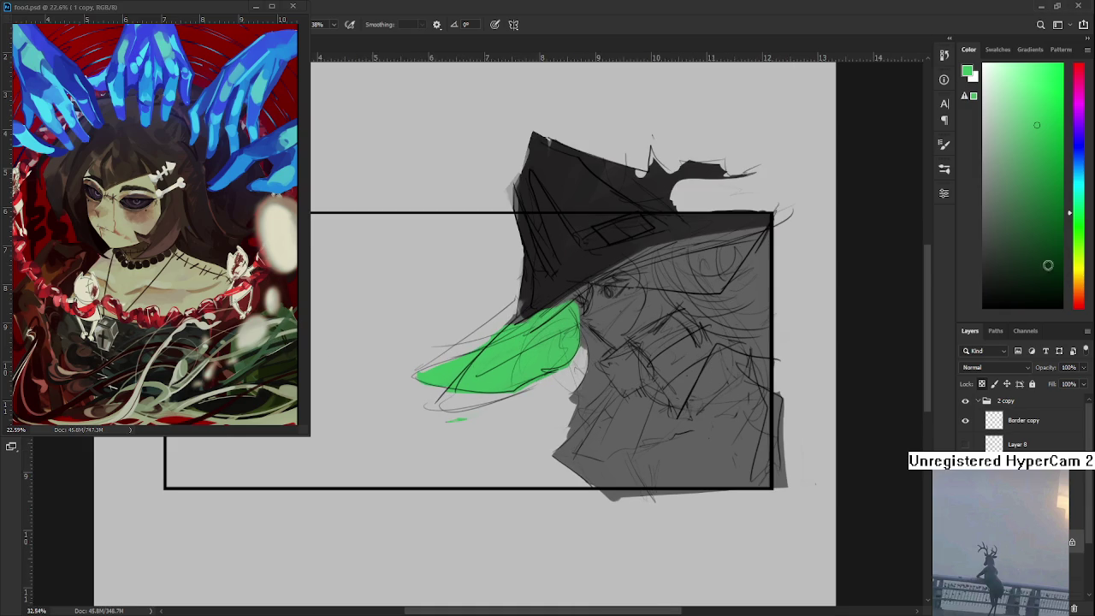
{"action": "left_click", "coordinate": [1080, 250]}
{"action": "mouse_move", "coordinate": [575, 340]}
{"action": "left_mouse_down"}
{"action": "mouse_move", "coordinate": [428, 376]}
{"action": "mouse_move", "coordinate": [522, 374]}
{"action": "mouse_move", "coordinate": [572, 321]}
{"action": "mouse_move", "coordinate": [557, 321]}
{"action": "left_mouse_up"}
Shade the brim near the face with darker teal-green strokes
{"action": "left_click", "coordinate": [550, 311], "text": "alt"}
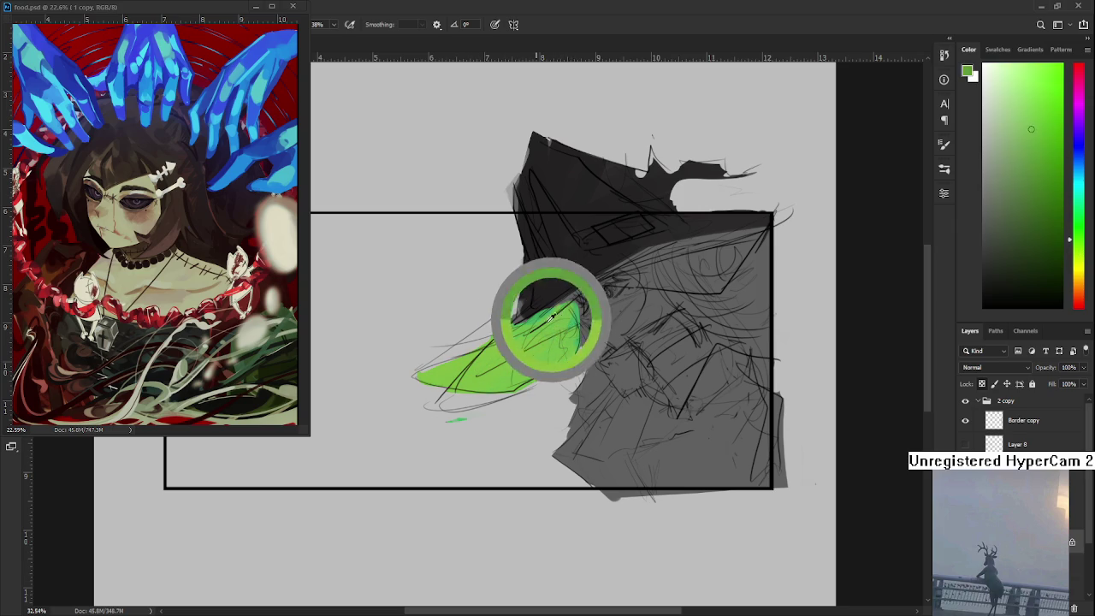
{"action": "left_click", "coordinate": [570, 323], "text": "alt"}
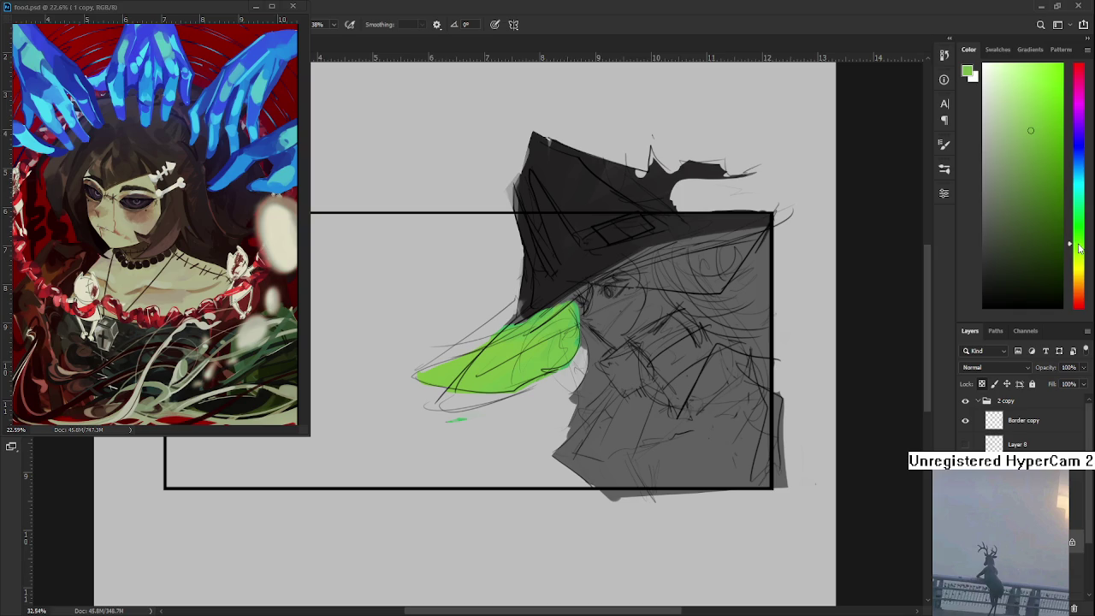
{"action": "left_click", "coordinate": [1040, 223]}
{"action": "left_click_drag", "start_coordinate": [568, 318], "coordinate": [514, 379]}
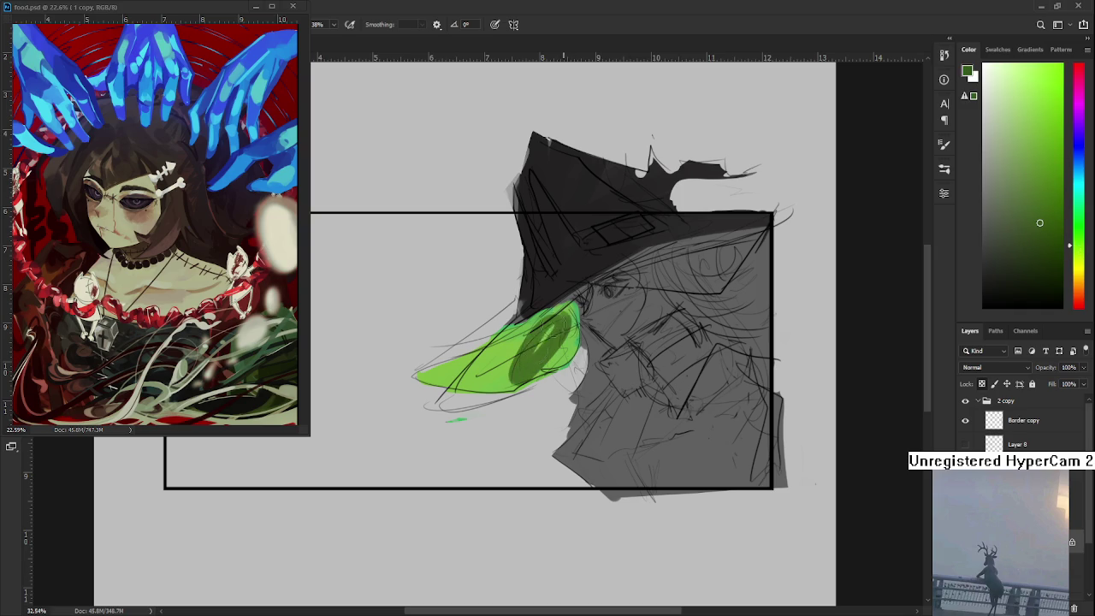
{"action": "key", "text": "ctrl+z"}
{"action": "left_click", "coordinate": [1080, 198]}
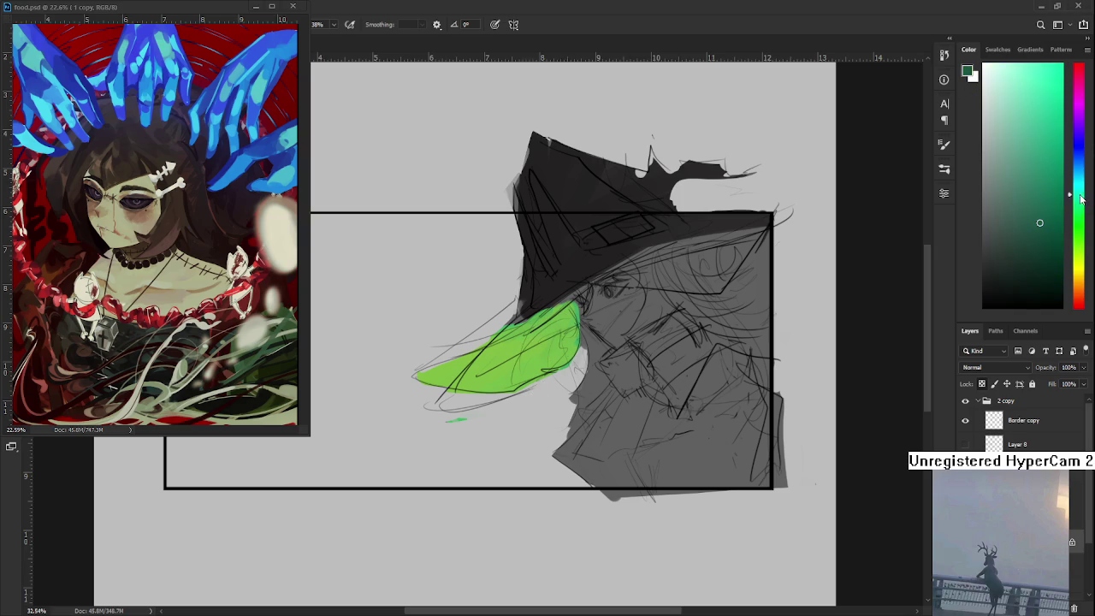
{"action": "mouse_move", "coordinate": [576, 335]}
{"action": "left_mouse_down"}
{"action": "mouse_move", "coordinate": [547, 363]}
{"action": "mouse_move", "coordinate": [573, 308]}
{"action": "mouse_move", "coordinate": [552, 364]}
{"action": "left_mouse_up"}
{"action": "key", "text": "ctrl+z"}
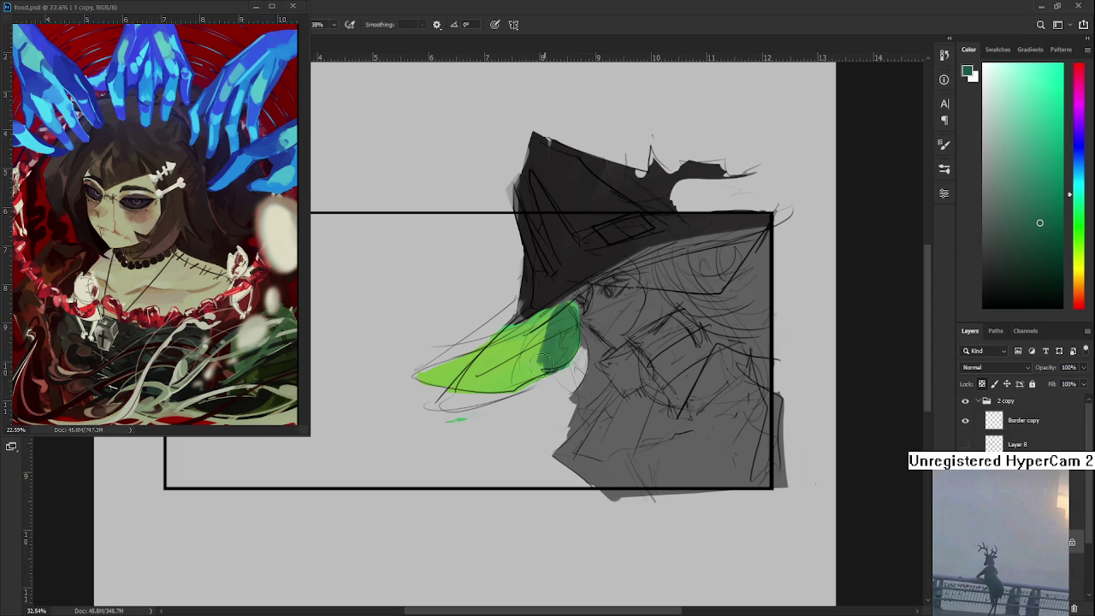
{"action": "left_click_drag", "start_coordinate": [543, 312], "coordinate": [522, 381]}
{"action": "left_click", "coordinate": [562, 345], "text": "alt"}
{"action": "left_click_drag", "start_coordinate": [548, 327], "coordinate": [534, 366]}
{"action": "left_click_drag", "start_coordinate": [578, 299], "coordinate": [536, 365]}
Sample black from the hat and darken the brim's right side
{"action": "left_click", "coordinate": [541, 325], "text": "alt"}
{"action": "left_click", "coordinate": [587, 248], "text": "alt"}
{"action": "mouse_move", "coordinate": [579, 264]}
{"action": "left_mouse_down"}
{"action": "mouse_move", "coordinate": [721, 260]}
{"action": "mouse_move", "coordinate": [710, 281]}
{"action": "mouse_move", "coordinate": [721, 254]}
{"action": "mouse_move", "coordinate": [700, 282]}
{"action": "mouse_move", "coordinate": [635, 291]}
{"action": "left_mouse_up"}
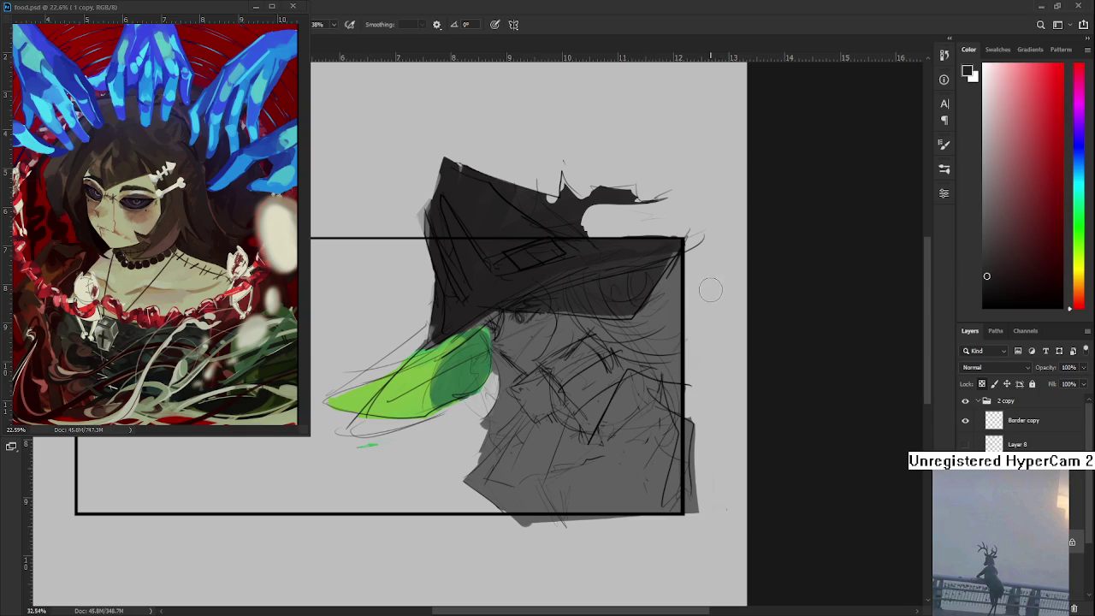
{"action": "mouse_move", "coordinate": [655, 273]}
{"action": "left_mouse_down"}
{"action": "mouse_move", "coordinate": [613, 298]}
{"action": "mouse_move", "coordinate": [643, 282]}
{"action": "mouse_move", "coordinate": [590, 288]}
{"action": "mouse_move", "coordinate": [647, 311]}
{"action": "mouse_move", "coordinate": [678, 293]}
{"action": "mouse_move", "coordinate": [693, 342]}
{"action": "left_mouse_up"}
{"action": "scroll", "coordinate": [637, 330], "scroll_direction": "up", "scroll_amount": 2}
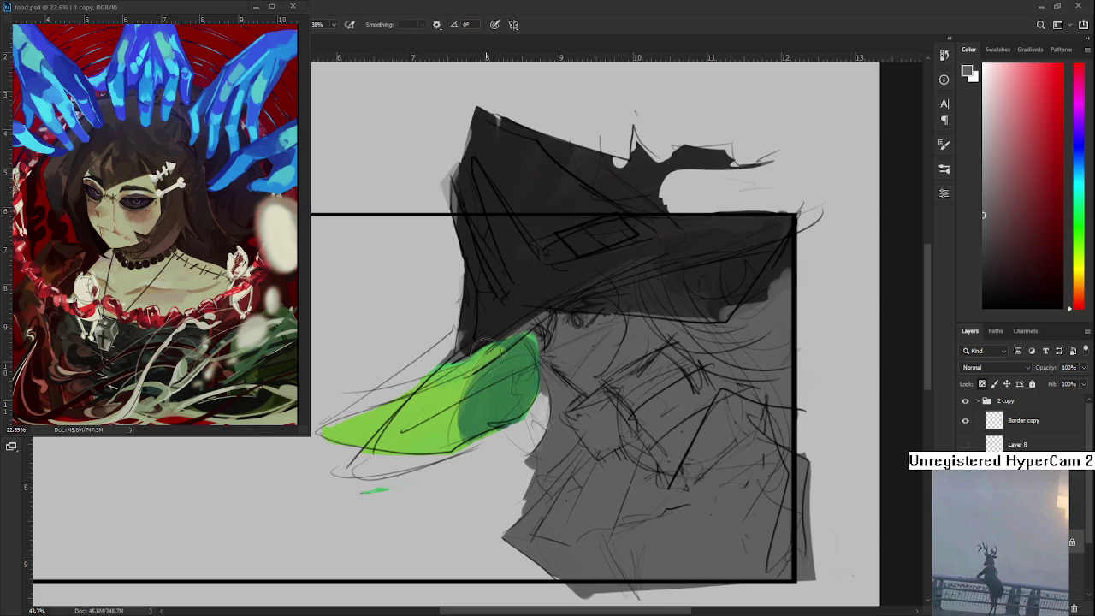
Paint a pale pink skin tone across the upper face
{"action": "scroll", "coordinate": [505, 342], "scroll_direction": "up", "scroll_amount": 1}
{"action": "left_click", "coordinate": [991, 99]}
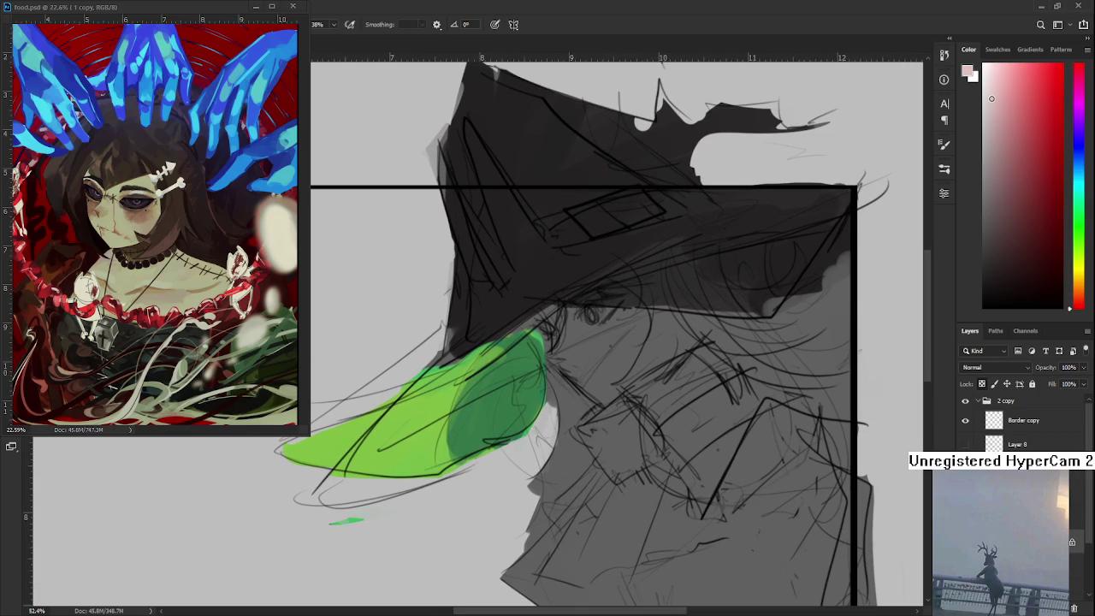
{"action": "left_click", "coordinate": [1075, 284]}
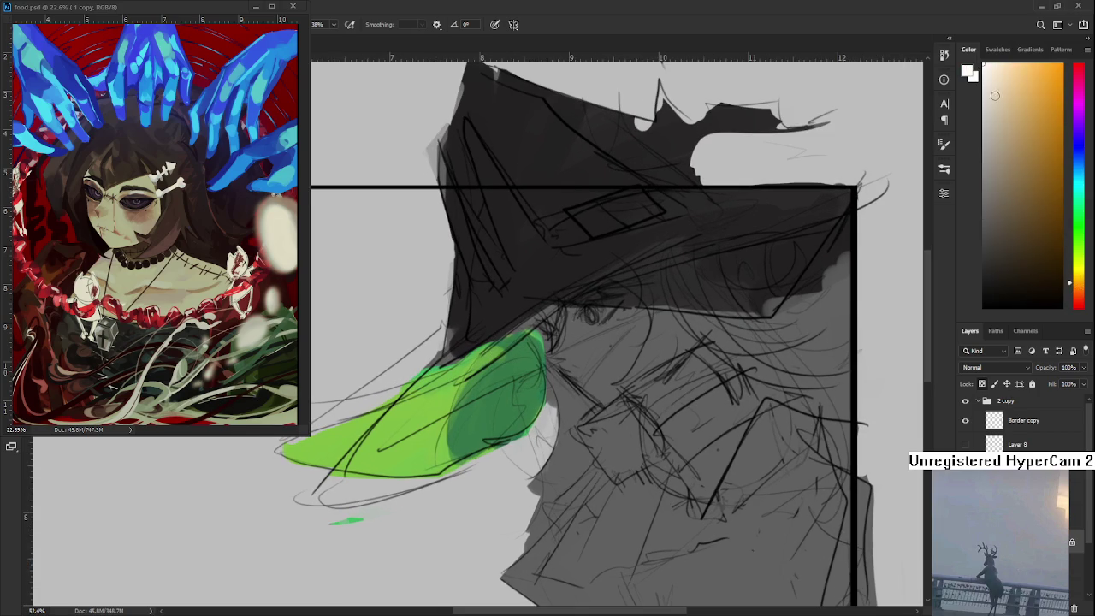
{"action": "left_click_drag", "start_coordinate": [1075, 282], "coordinate": [1075, 295]}
{"action": "mouse_move", "coordinate": [637, 377]}
{"action": "left_mouse_down"}
{"action": "mouse_move", "coordinate": [631, 362]}
{"action": "mouse_move", "coordinate": [589, 368]}
{"action": "mouse_move", "coordinate": [565, 342]}
{"action": "left_mouse_up"}
{"action": "key", "text": "ctrl+z"}
{"action": "mouse_move", "coordinate": [603, 393]}
{"action": "left_mouse_down"}
{"action": "mouse_move", "coordinate": [569, 325]}
{"action": "mouse_move", "coordinate": [637, 308]}
{"action": "mouse_move", "coordinate": [641, 372]}
{"action": "mouse_move", "coordinate": [586, 402]}
{"action": "left_mouse_up"}
{"action": "mouse_move", "coordinate": [642, 316]}
{"action": "left_mouse_down"}
{"action": "mouse_move", "coordinate": [576, 339]}
{"action": "mouse_move", "coordinate": [554, 325]}
{"action": "mouse_move", "coordinate": [598, 329]}
{"action": "mouse_move", "coordinate": [556, 359]}
{"action": "mouse_move", "coordinate": [599, 367]}
{"action": "left_mouse_up"}
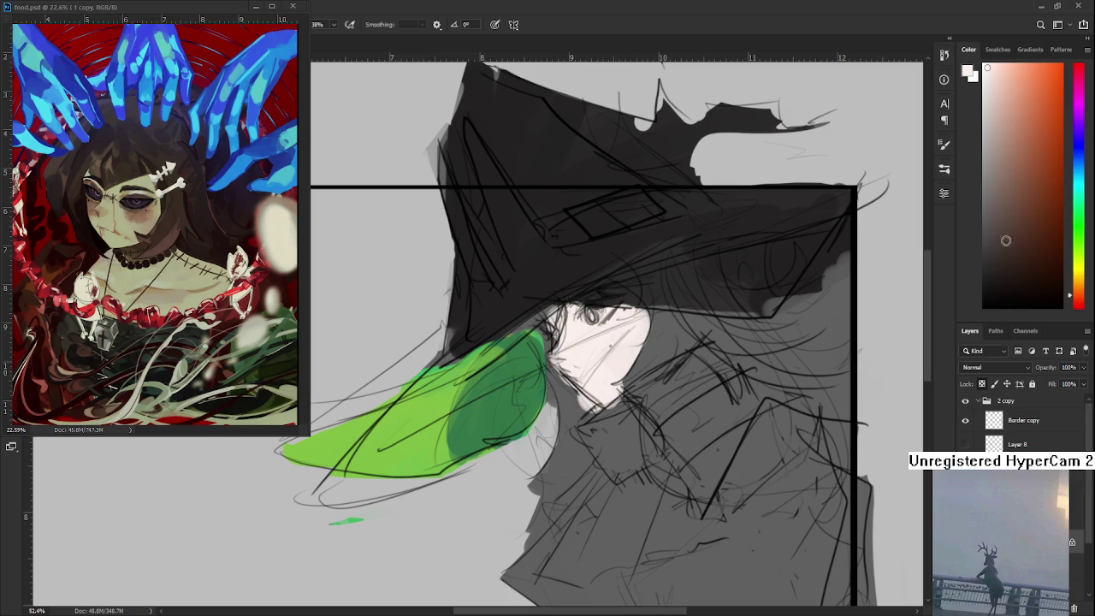
Choose a red-brown and paint a diagonal band across the lower face
{"action": "left_click", "coordinate": [1051, 271]}
{"action": "left_click_drag", "start_coordinate": [1080, 295], "coordinate": [1079, 299]}
{"action": "left_click", "coordinate": [1034, 258]}
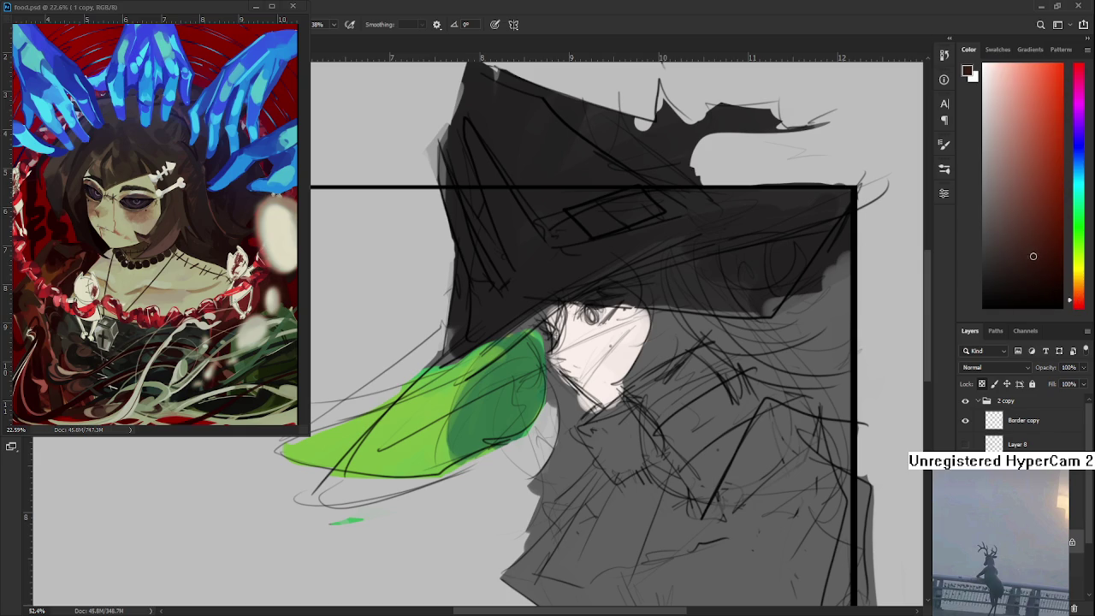
{"action": "left_click_drag", "start_coordinate": [560, 350], "coordinate": [616, 410]}
{"action": "key", "text": "ctrl+z"}
{"action": "left_click", "coordinate": [1019, 213]}
{"action": "left_click_drag", "start_coordinate": [573, 345], "coordinate": [615, 399]}
{"action": "key", "text": "ctrl+z"}
{"action": "left_click_drag", "start_coordinate": [582, 359], "coordinate": [637, 368]}
{"action": "key", "text": "ctrl+z"}
{"action": "mouse_move", "coordinate": [560, 363]}
{"action": "left_mouse_down"}
{"action": "mouse_move", "coordinate": [617, 400]}
{"action": "mouse_move", "coordinate": [611, 341]}
{"action": "mouse_move", "coordinate": [637, 325]}
{"action": "mouse_move", "coordinate": [612, 386]}
{"action": "mouse_move", "coordinate": [565, 377]}
{"action": "mouse_move", "coordinate": [642, 325]}
{"action": "mouse_move", "coordinate": [604, 384]}
{"action": "mouse_move", "coordinate": [650, 316]}
{"action": "mouse_move", "coordinate": [574, 363]}
{"action": "mouse_move", "coordinate": [599, 424]}
{"action": "mouse_move", "coordinate": [568, 419]}
{"action": "left_mouse_up"}
Sample nearby skin tones to deepen the lower face and touch up the face top
{"action": "left_click", "coordinate": [574, 394], "text": "alt"}
{"action": "left_click", "coordinate": [590, 381], "text": "alt"}
{"action": "left_click", "coordinate": [564, 318], "text": "alt"}
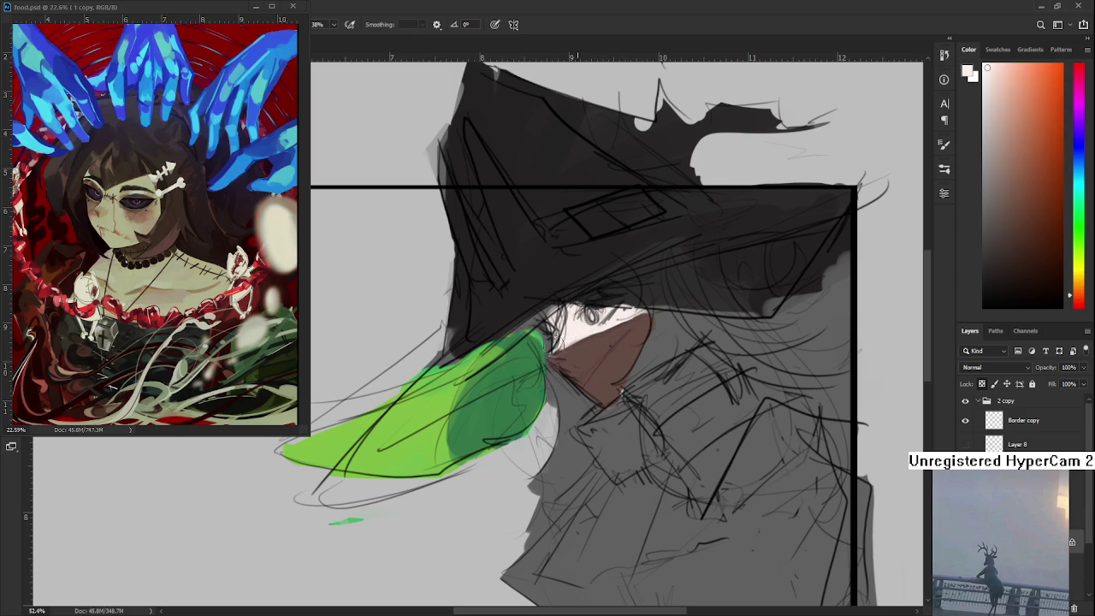
{"action": "left_click_drag", "start_coordinate": [620, 334], "coordinate": [573, 355]}
{"action": "left_click", "coordinate": [530, 351], "text": "alt"}
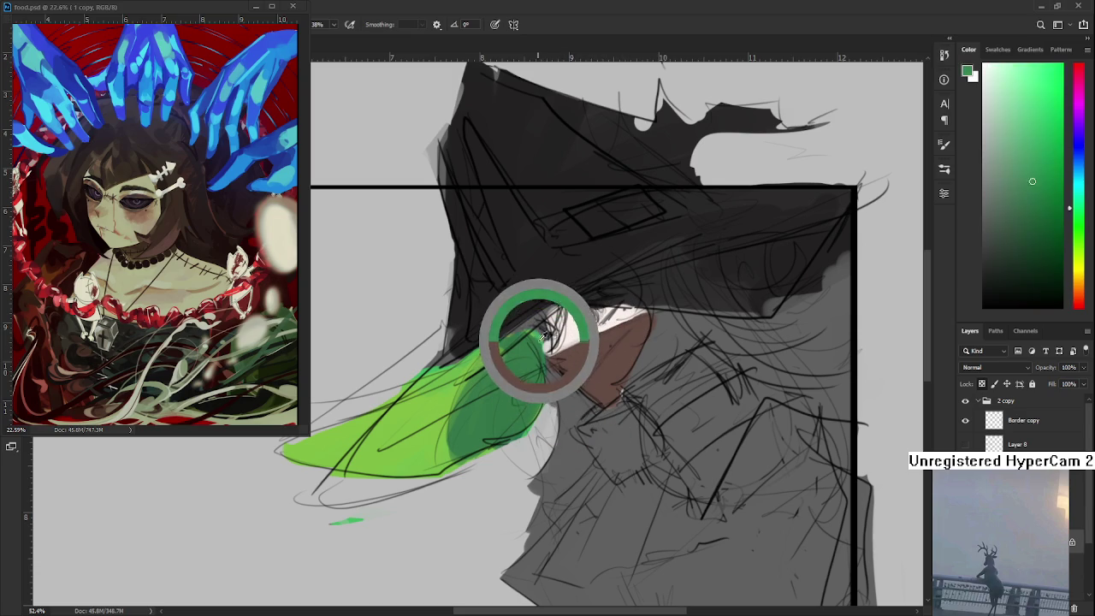
Block in a near-black collar band below the witch's face
{"action": "left_click", "coordinate": [530, 350], "text": "alt"}
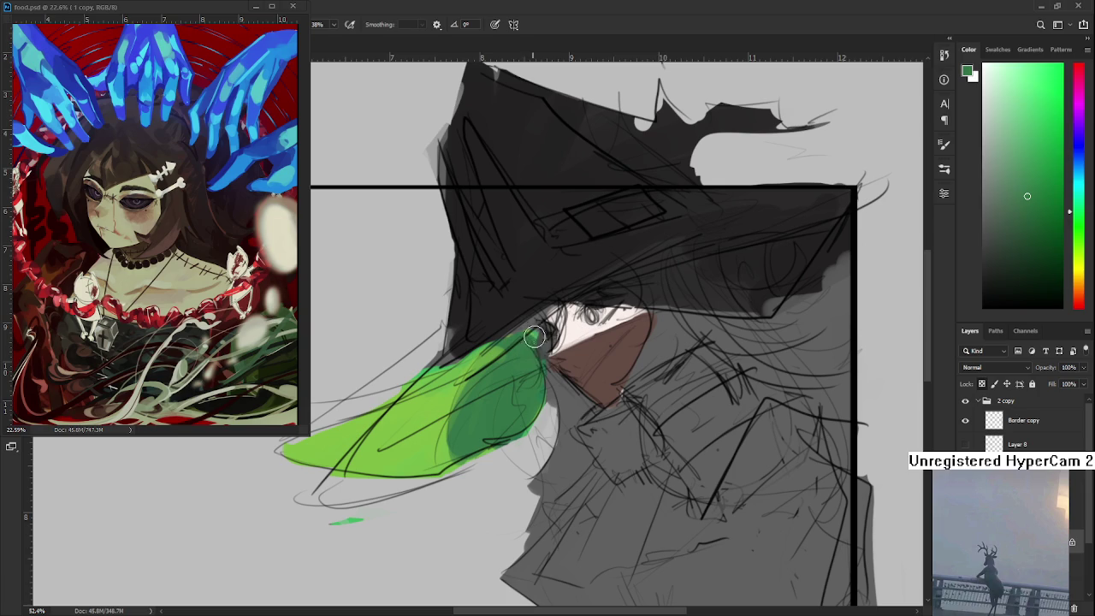
{"action": "left_click_drag", "start_coordinate": [540, 364], "coordinate": [546, 372]}
{"action": "scroll", "coordinate": [611, 379], "scroll_direction": "down", "scroll_amount": 3}
{"action": "scroll", "coordinate": [601, 357], "scroll_direction": "up", "scroll_amount": 3}
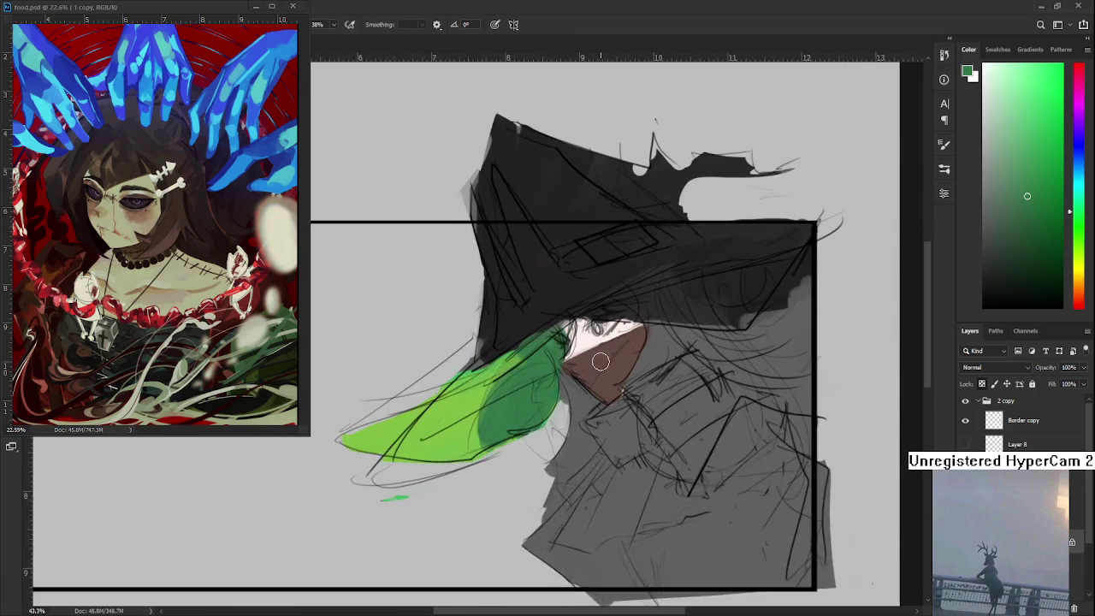
{"action": "scroll", "coordinate": [597, 364], "scroll_direction": "up", "scroll_amount": 1}
{"action": "left_click_drag", "start_coordinate": [594, 448], "coordinate": [560, 409]}
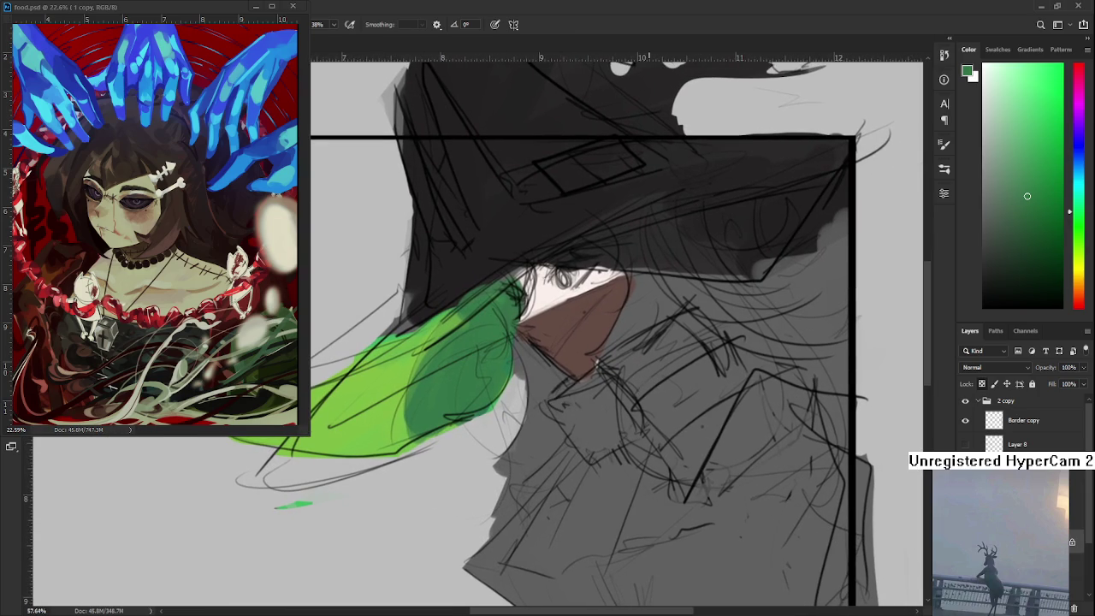
{"action": "left_click_drag", "start_coordinate": [1017, 252], "coordinate": [1000, 263]}
{"action": "left_click_drag", "start_coordinate": [667, 407], "coordinate": [624, 419]}
{"action": "left_click", "coordinate": [561, 207], "text": "alt"}
{"action": "mouse_move", "coordinate": [590, 371]}
{"action": "left_mouse_down"}
{"action": "mouse_move", "coordinate": [625, 426]}
{"action": "mouse_move", "coordinate": [594, 396]}
{"action": "mouse_move", "coordinate": [609, 438]}
{"action": "left_mouse_up"}
{"action": "key", "text": "ctrl+z"}
{"action": "mouse_move", "coordinate": [556, 380]}
{"action": "left_mouse_down"}
{"action": "mouse_move", "coordinate": [589, 373]}
{"action": "mouse_move", "coordinate": [610, 423]}
{"action": "mouse_move", "coordinate": [642, 423]}
{"action": "left_mouse_up"}
{"action": "left_click_drag", "start_coordinate": [601, 371], "coordinate": [640, 384]}
Add two brim-green trim strokes along the collar and shade the face's lower-left edge near-black
{"action": "left_click", "coordinate": [437, 385], "text": "alt"}
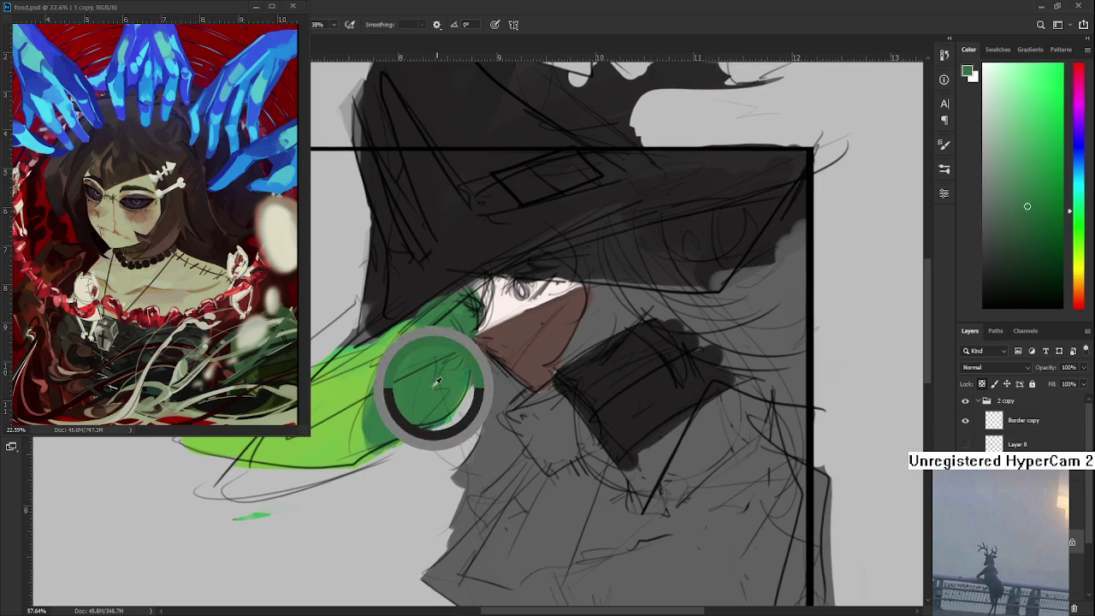
{"action": "left_click_drag", "start_coordinate": [574, 380], "coordinate": [637, 462]}
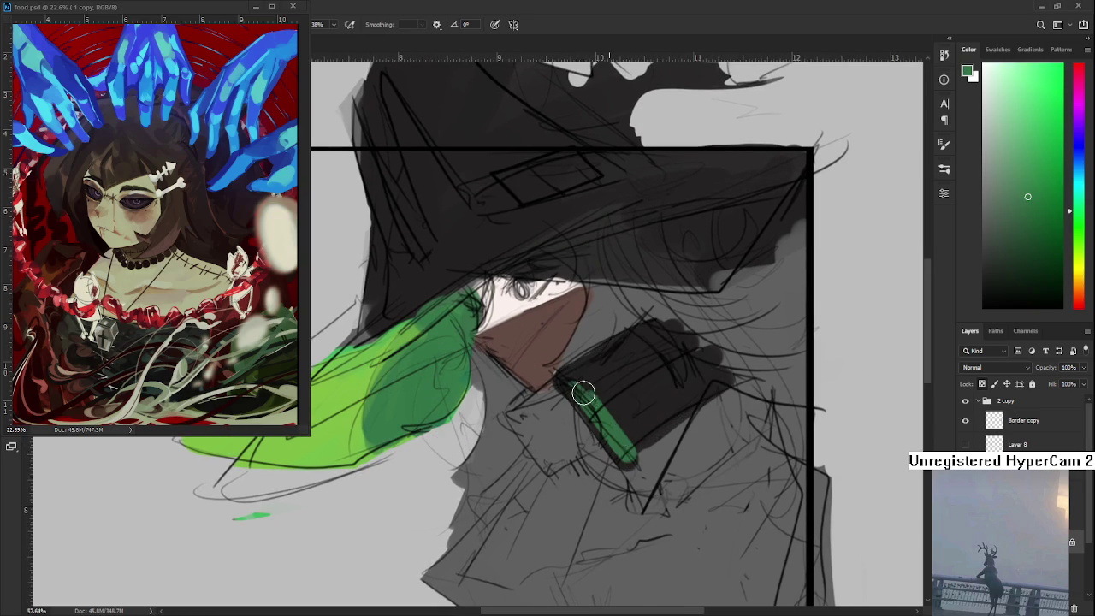
{"action": "left_click_drag", "start_coordinate": [512, 426], "coordinate": [521, 453]}
{"action": "left_click", "coordinate": [550, 377], "text": "alt"}
{"action": "mouse_move", "coordinate": [548, 379]}
{"action": "left_mouse_down"}
{"action": "mouse_move", "coordinate": [496, 423]}
{"action": "mouse_move", "coordinate": [521, 396]}
{"action": "left_mouse_up"}
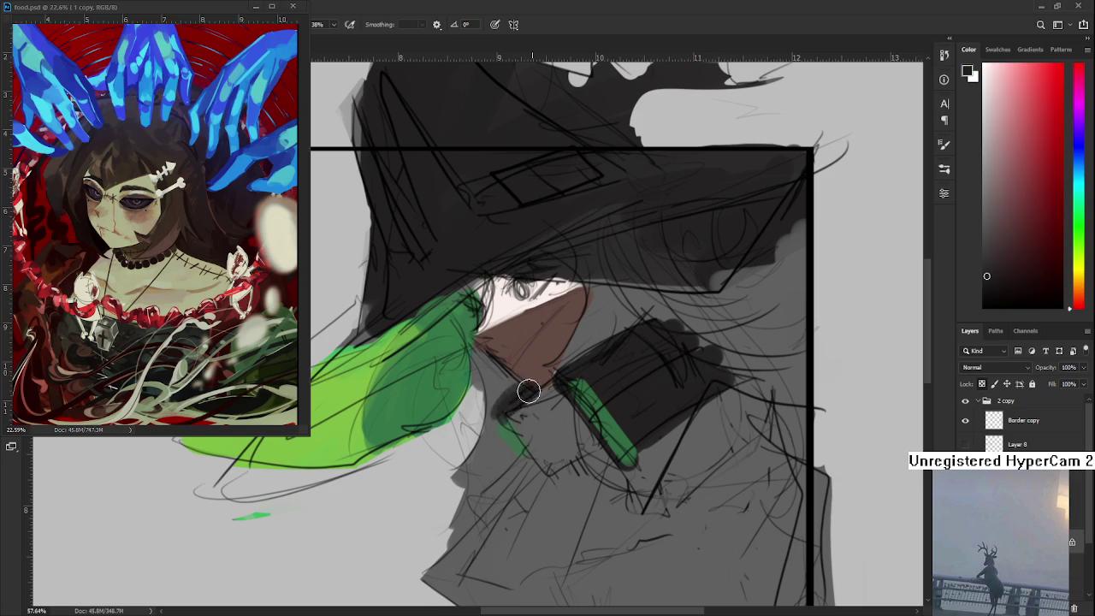
Paint dark hair strands sweeping rightward from under the hat beside the face
{"action": "scroll", "coordinate": [521, 396], "scroll_direction": "down", "scroll_amount": 2}
{"action": "scroll", "coordinate": [525, 409], "scroll_direction": "down", "scroll_amount": 3}
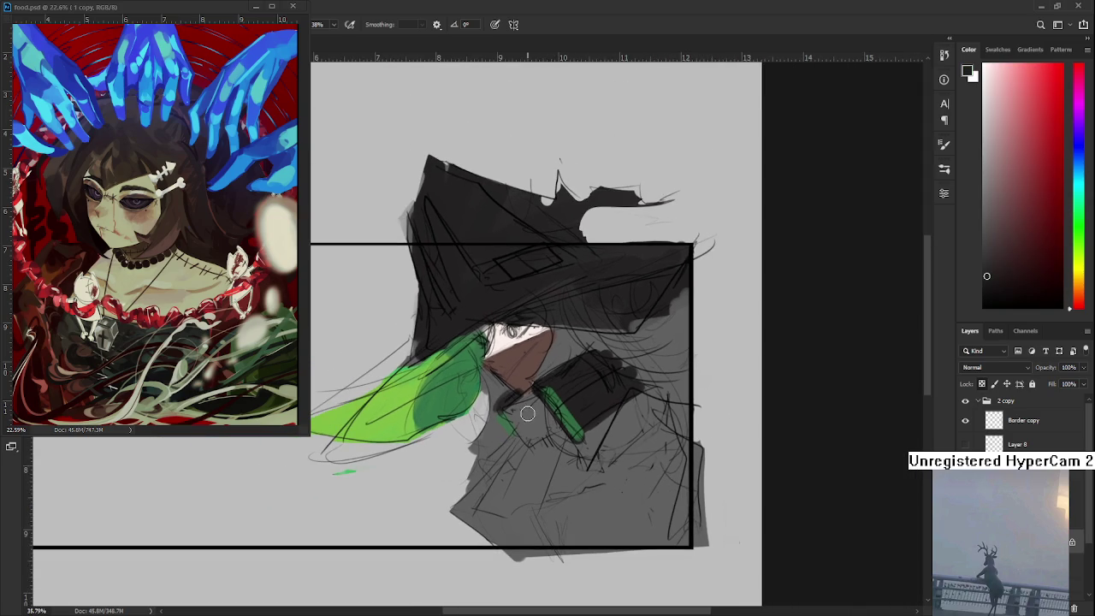
{"action": "left_click", "coordinate": [486, 385], "text": "alt"}
{"action": "mouse_move", "coordinate": [595, 360]}
{"action": "left_mouse_down"}
{"action": "mouse_move", "coordinate": [532, 376]}
{"action": "mouse_move", "coordinate": [551, 342]}
{"action": "left_mouse_up"}
{"action": "left_click", "coordinate": [576, 365], "text": "alt"}
{"action": "key", "text": "ctrl+z"}
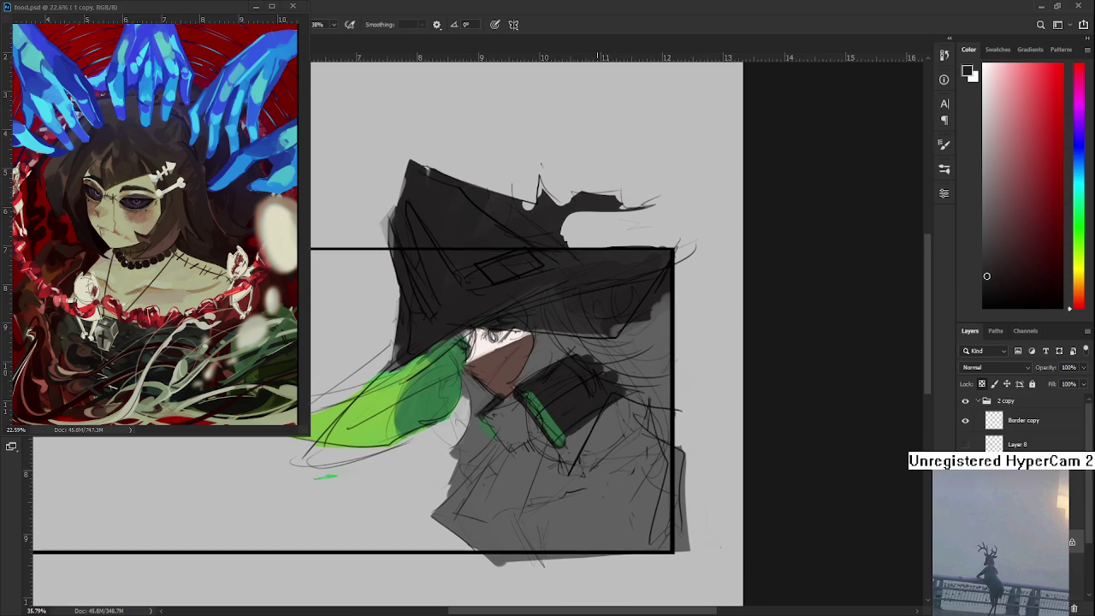
{"action": "key", "text": "d"}
{"action": "mouse_move", "coordinate": [542, 343]}
{"action": "left_mouse_down"}
{"action": "mouse_move", "coordinate": [530, 376]}
{"action": "mouse_move", "coordinate": [574, 353]}
{"action": "mouse_move", "coordinate": [560, 336]}
{"action": "mouse_move", "coordinate": [601, 333]}
{"action": "mouse_move", "coordinate": [586, 390]}
{"action": "mouse_move", "coordinate": [599, 360]}
{"action": "mouse_move", "coordinate": [658, 339]}
{"action": "mouse_move", "coordinate": [650, 327]}
{"action": "mouse_move", "coordinate": [604, 367]}
{"action": "mouse_move", "coordinate": [660, 317]}
{"action": "left_mouse_up"}
{"action": "mouse_move", "coordinate": [667, 363]}
{"action": "left_mouse_down"}
{"action": "mouse_move", "coordinate": [614, 371]}
{"action": "mouse_move", "coordinate": [679, 394]}
{"action": "left_mouse_up"}
Darken more hair beside the face and the shading along the face's left edge
{"action": "left_click_drag", "start_coordinate": [454, 323], "coordinate": [479, 343]}
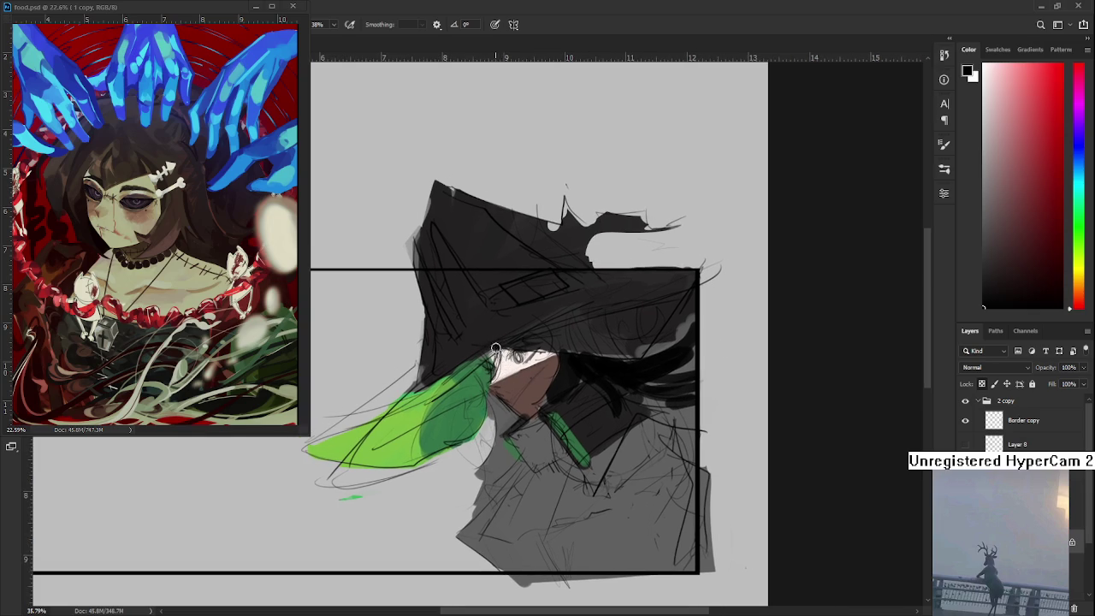
{"action": "mouse_move", "coordinate": [499, 379]}
{"action": "left_mouse_down"}
{"action": "mouse_move", "coordinate": [489, 357]}
{"action": "mouse_move", "coordinate": [495, 376]}
{"action": "mouse_move", "coordinate": [500, 352]}
{"action": "mouse_move", "coordinate": [489, 376]}
{"action": "mouse_move", "coordinate": [485, 357]}
{"action": "mouse_move", "coordinate": [504, 396]}
{"action": "left_mouse_up"}
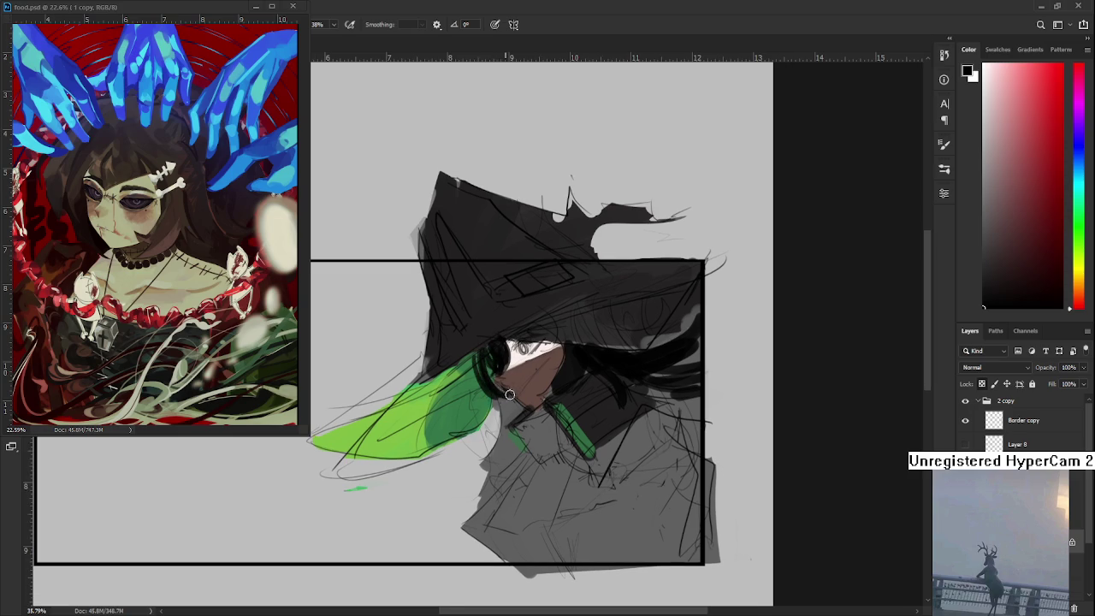
{"action": "left_click_drag", "start_coordinate": [470, 358], "coordinate": [484, 382]}
Sample near-black and draw a dark line down the face's left edge
{"action": "left_click_drag", "start_coordinate": [548, 428], "coordinate": [557, 458]}
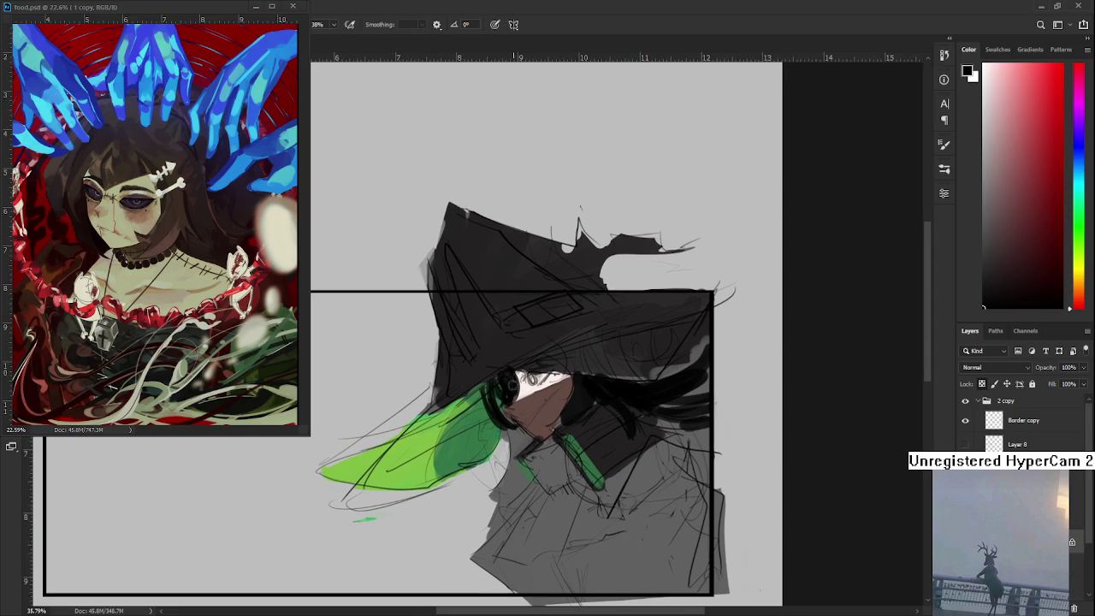
{"action": "left_click", "coordinate": [517, 387], "text": "alt"}
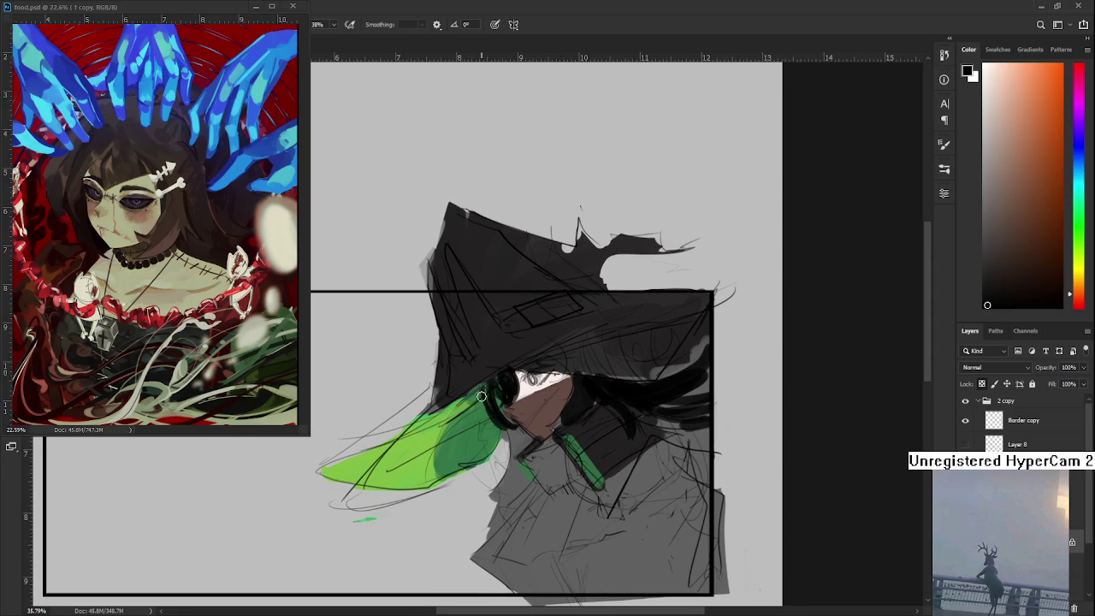
{"action": "left_click_drag", "start_coordinate": [480, 420], "coordinate": [468, 422]}
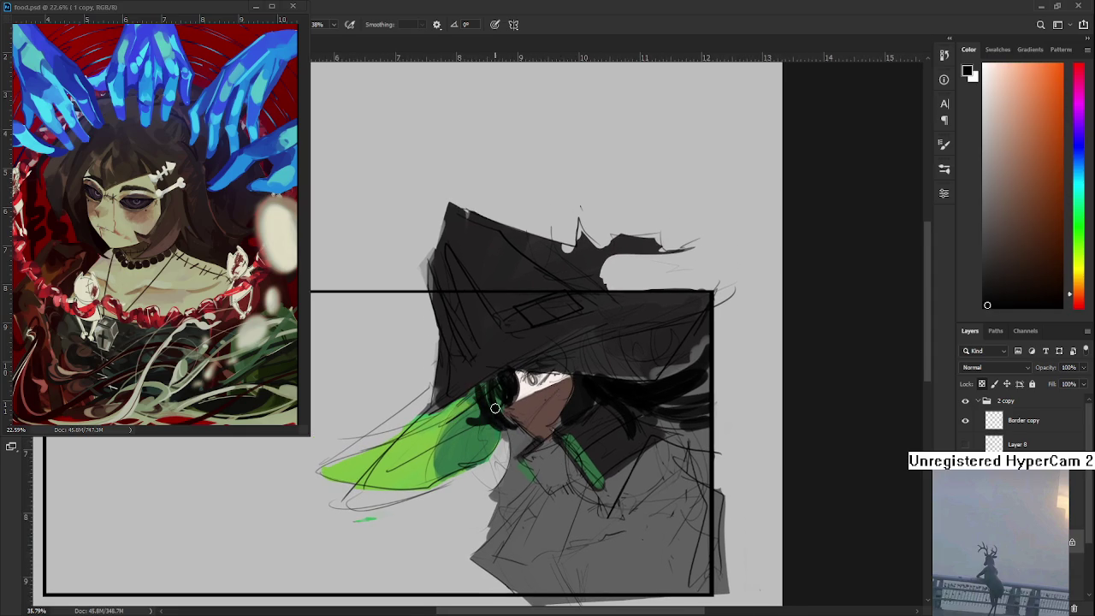
{"action": "mouse_move", "coordinate": [508, 412]}
{"action": "left_mouse_down"}
{"action": "mouse_move", "coordinate": [503, 483]}
{"action": "mouse_move", "coordinate": [512, 472]}
{"action": "left_mouse_up"}
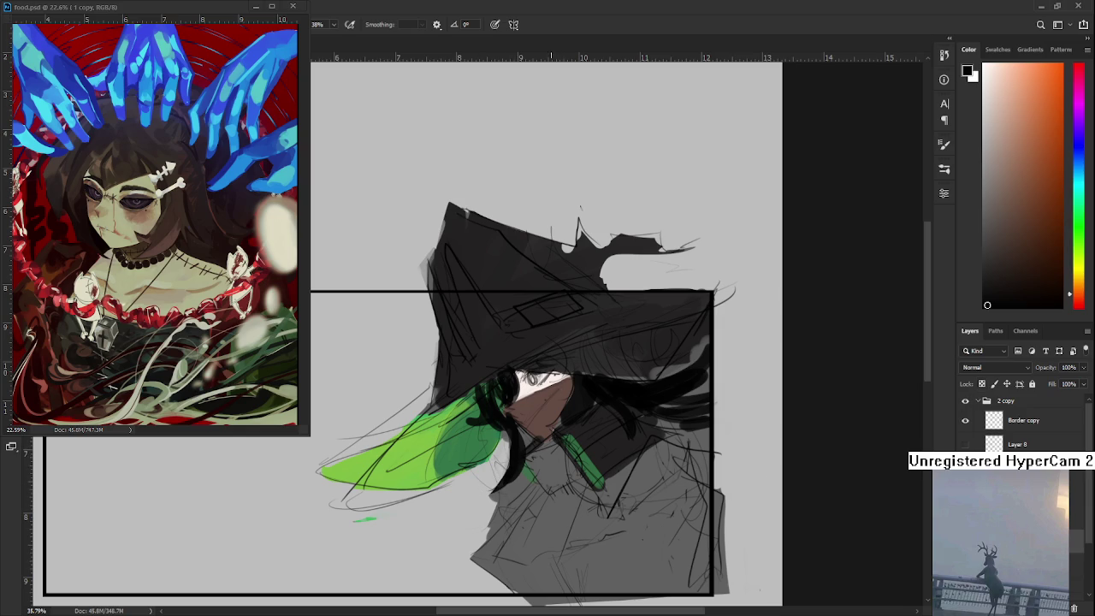
Draw a dark looping hair curve around the lower green brim
{"action": "left_click_drag", "start_coordinate": [516, 438], "coordinate": [440, 486]}
{"action": "mouse_move", "coordinate": [496, 429]}
{"action": "left_mouse_down"}
{"action": "mouse_move", "coordinate": [461, 489]}
{"action": "mouse_move", "coordinate": [414, 507]}
{"action": "left_mouse_up"}
{"action": "key", "text": "ctrl+z"}
{"action": "mouse_move", "coordinate": [505, 433]}
{"action": "left_mouse_down"}
{"action": "mouse_move", "coordinate": [496, 470]}
{"action": "mouse_move", "coordinate": [557, 433]}
{"action": "left_mouse_up"}
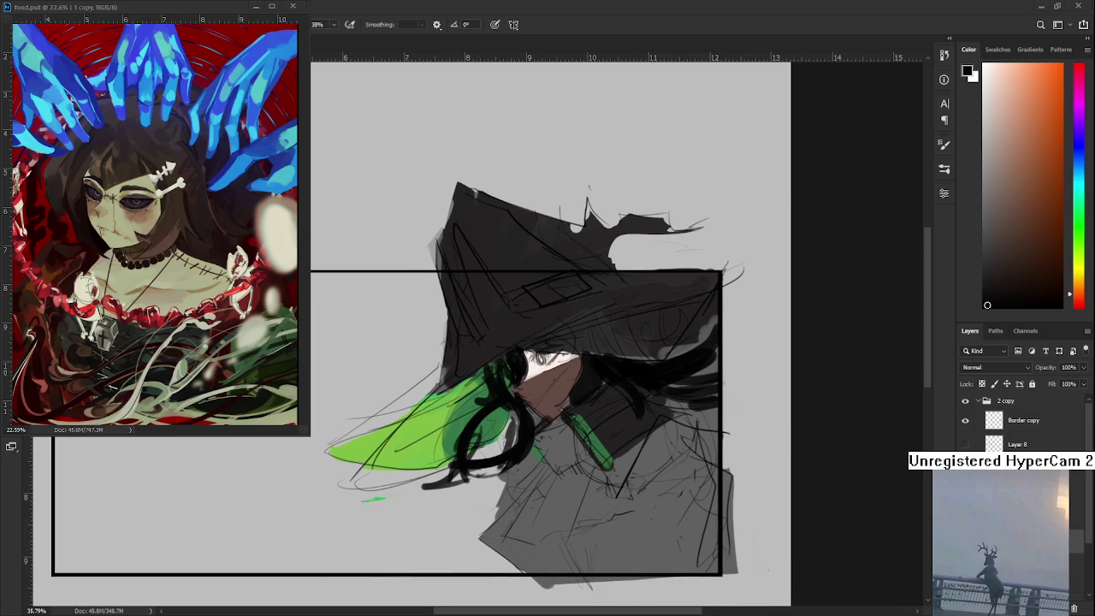
Paint a brown neckline onto the grey coat using the face's skin colour
{"action": "mouse_move", "coordinate": [568, 454]}
{"action": "left_mouse_down"}
{"action": "mouse_move", "coordinate": [547, 437]}
{"action": "mouse_move", "coordinate": [523, 385]}
{"action": "mouse_move", "coordinate": [479, 462]}
{"action": "left_mouse_up"}
{"action": "left_click", "coordinate": [510, 336], "text": "alt"}
{"action": "mouse_move", "coordinate": [505, 416]}
{"action": "left_mouse_down"}
{"action": "mouse_move", "coordinate": [468, 472]}
{"action": "mouse_move", "coordinate": [522, 408]}
{"action": "mouse_move", "coordinate": [513, 466]}
{"action": "mouse_move", "coordinate": [527, 441]}
{"action": "left_mouse_up"}
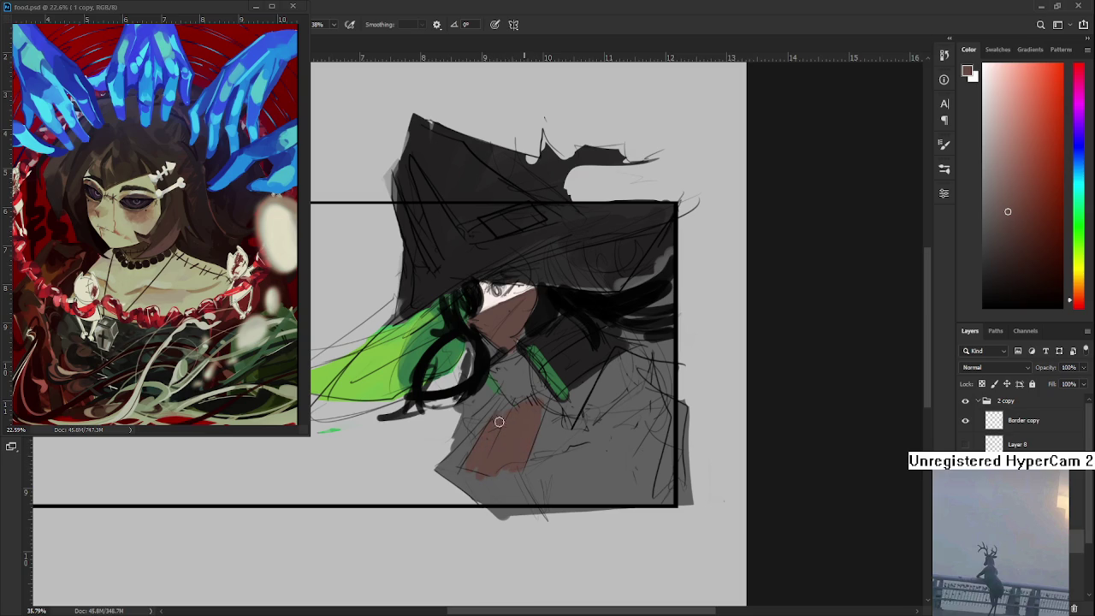
Paint a light green collar shape across the chest with a diagonal lapel edge
{"action": "left_click", "coordinate": [500, 483], "text": "alt"}
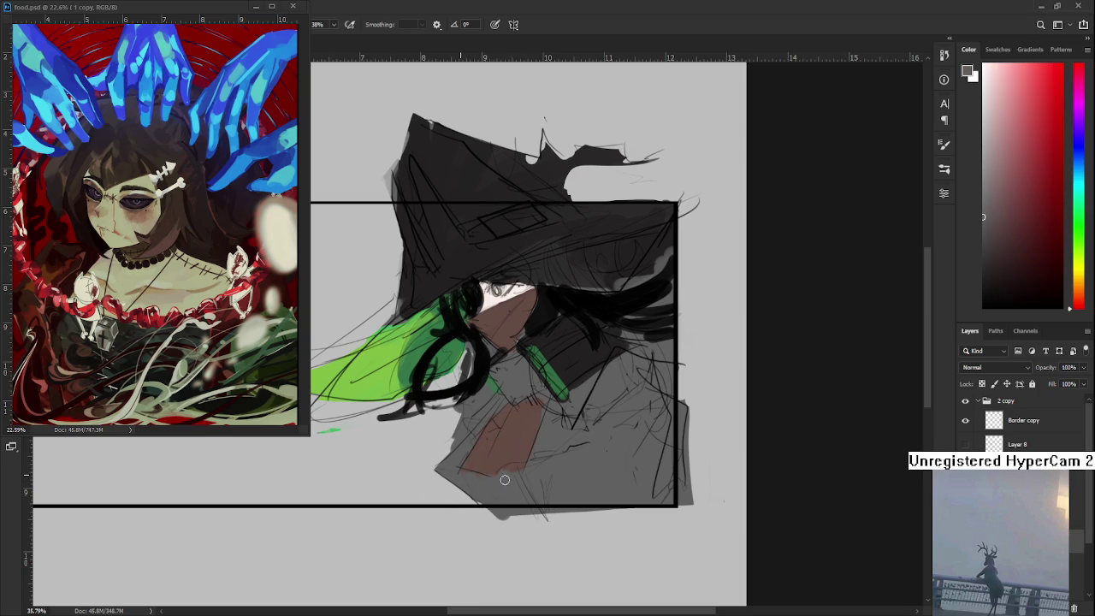
{"action": "left_click", "coordinate": [385, 327], "text": "alt"}
{"action": "mouse_move", "coordinate": [556, 402]}
{"action": "left_mouse_down"}
{"action": "mouse_move", "coordinate": [532, 470]}
{"action": "mouse_move", "coordinate": [544, 450]}
{"action": "left_mouse_up"}
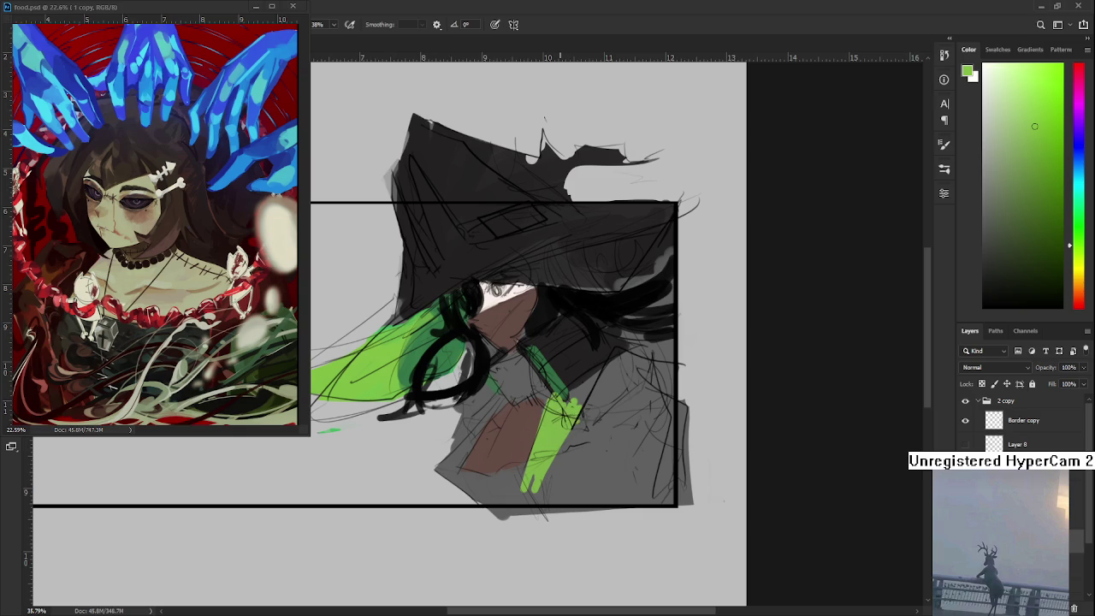
{"action": "key", "text": "ctrl+z"}
{"action": "key", "text": "ctrl+z"}
{"action": "left_click_drag", "start_coordinate": [547, 399], "coordinate": [570, 422]}
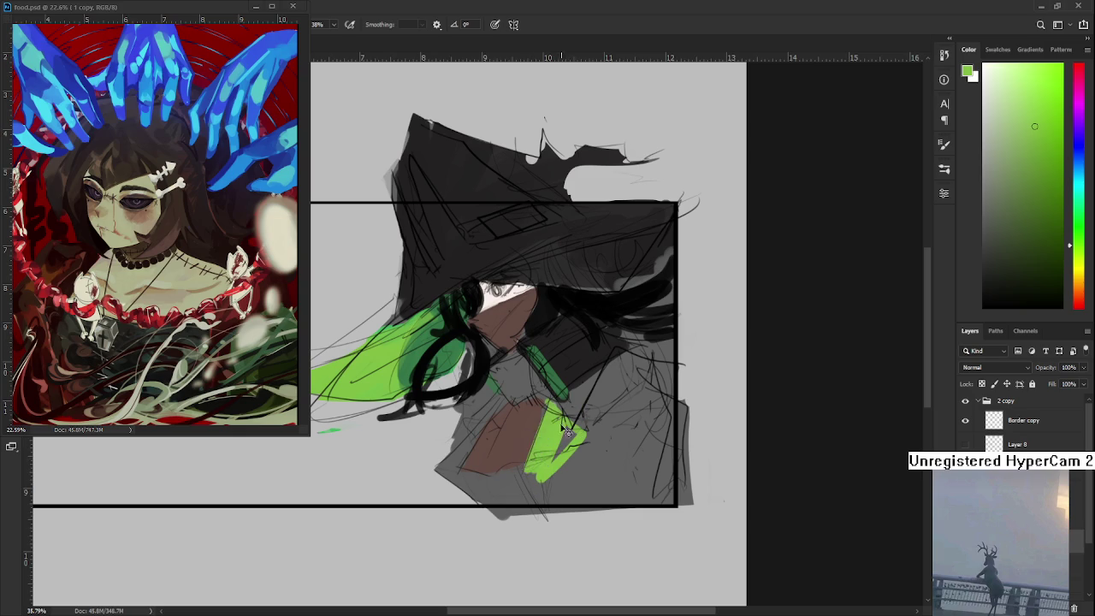
{"action": "key", "text": "ctrl+z"}
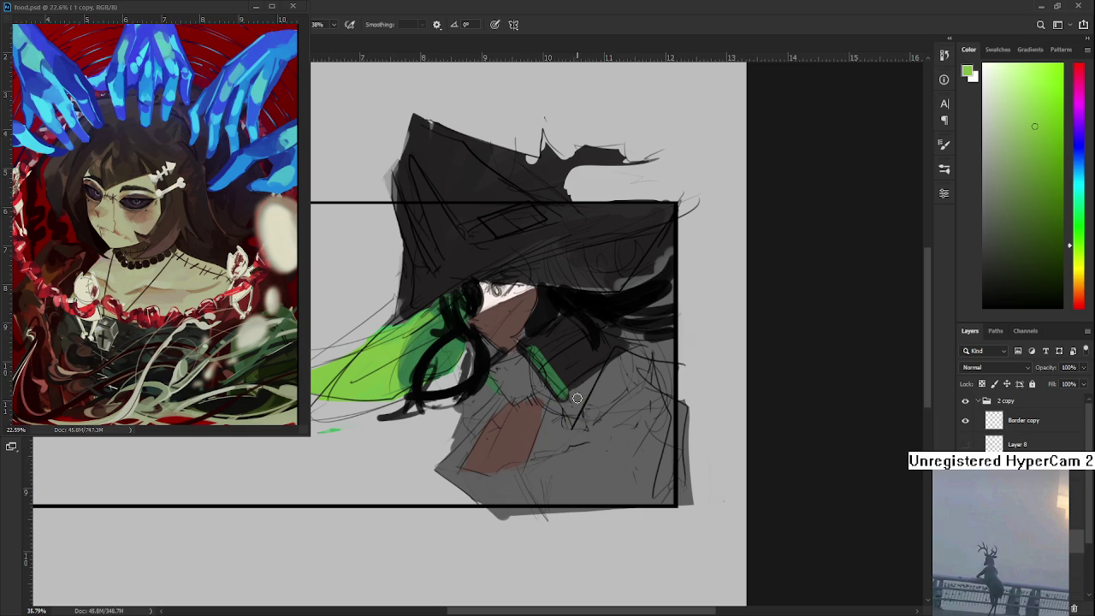
{"action": "mouse_move", "coordinate": [547, 393]}
{"action": "left_mouse_down"}
{"action": "mouse_move", "coordinate": [578, 439]}
{"action": "mouse_move", "coordinate": [539, 466]}
{"action": "left_mouse_up"}
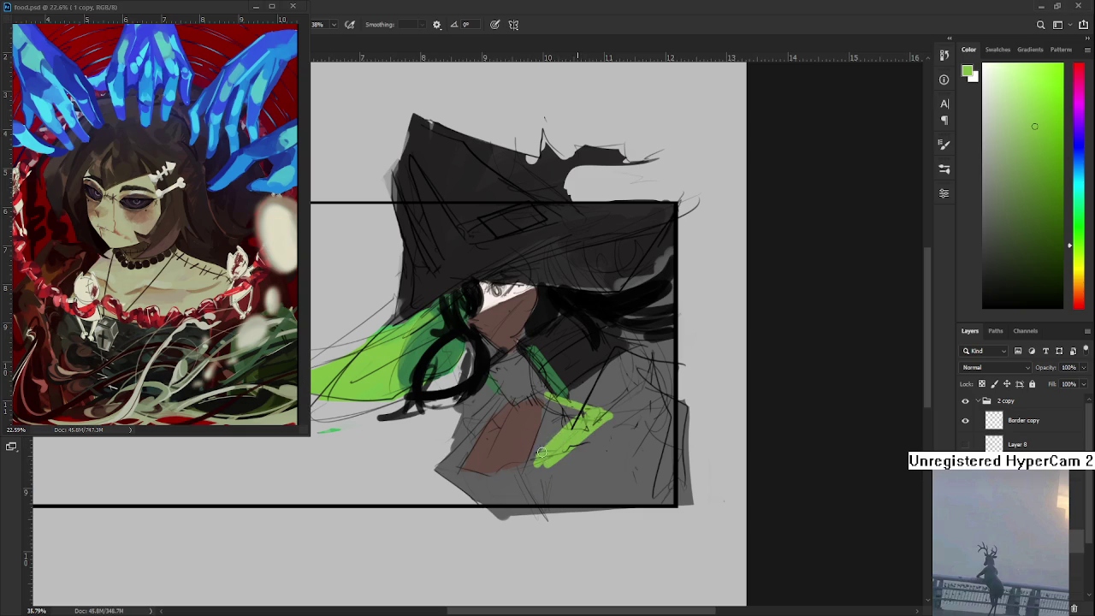
{"action": "left_click_drag", "start_coordinate": [564, 410], "coordinate": [552, 391]}
{"action": "mouse_move", "coordinate": [539, 471]}
{"action": "left_mouse_down"}
{"action": "mouse_move", "coordinate": [541, 489]}
{"action": "mouse_move", "coordinate": [535, 467]}
{"action": "left_mouse_up"}
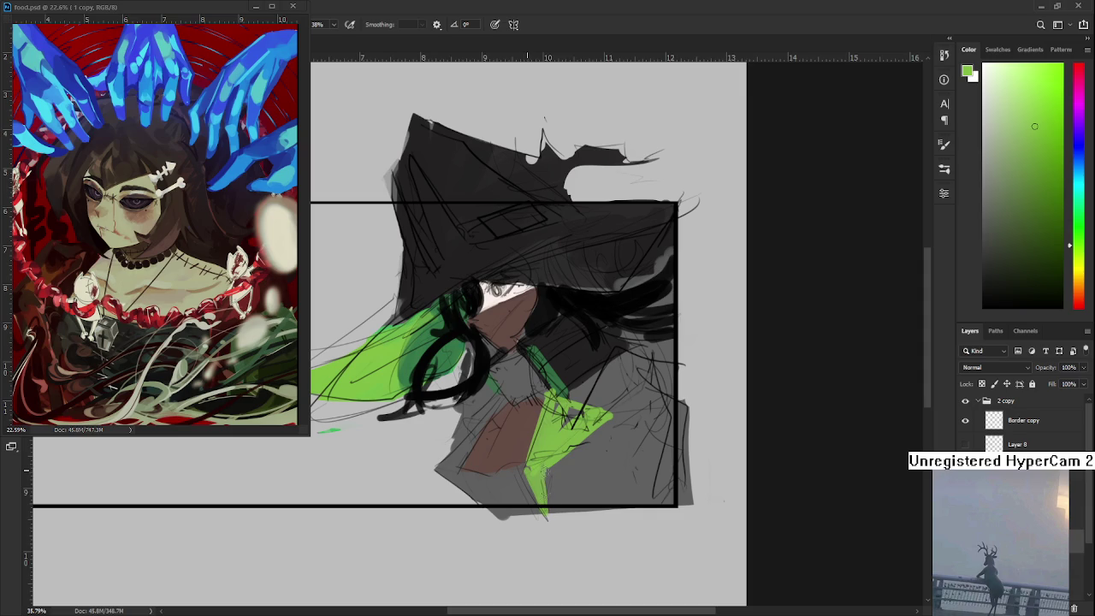
{"action": "mouse_move", "coordinate": [492, 402]}
{"action": "left_mouse_down"}
{"action": "mouse_move", "coordinate": [433, 474]}
{"action": "mouse_move", "coordinate": [496, 500]}
{"action": "left_mouse_up"}
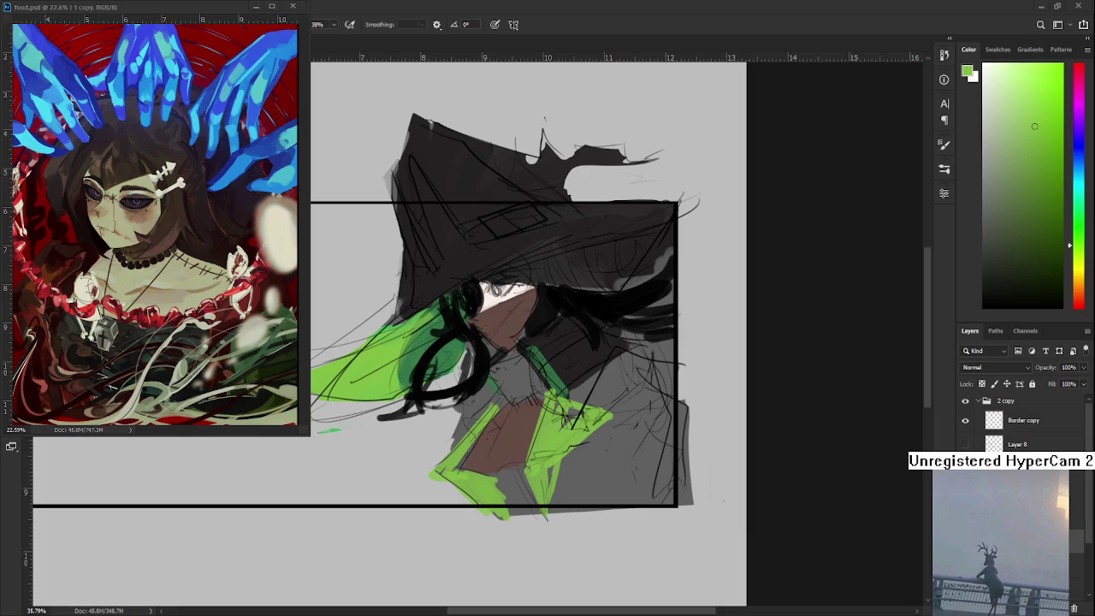
Add green to the collar's right side, then edge the brown neckline in black
{"action": "left_click", "coordinate": [548, 436], "text": "alt"}
{"action": "mouse_move", "coordinate": [548, 468]}
{"action": "left_mouse_down"}
{"action": "mouse_move", "coordinate": [518, 485]}
{"action": "mouse_move", "coordinate": [496, 510]}
{"action": "mouse_move", "coordinate": [505, 516]}
{"action": "left_mouse_up"}
{"action": "left_click", "coordinate": [509, 496], "text": "alt"}
{"action": "left_click", "coordinate": [480, 362], "text": "alt"}
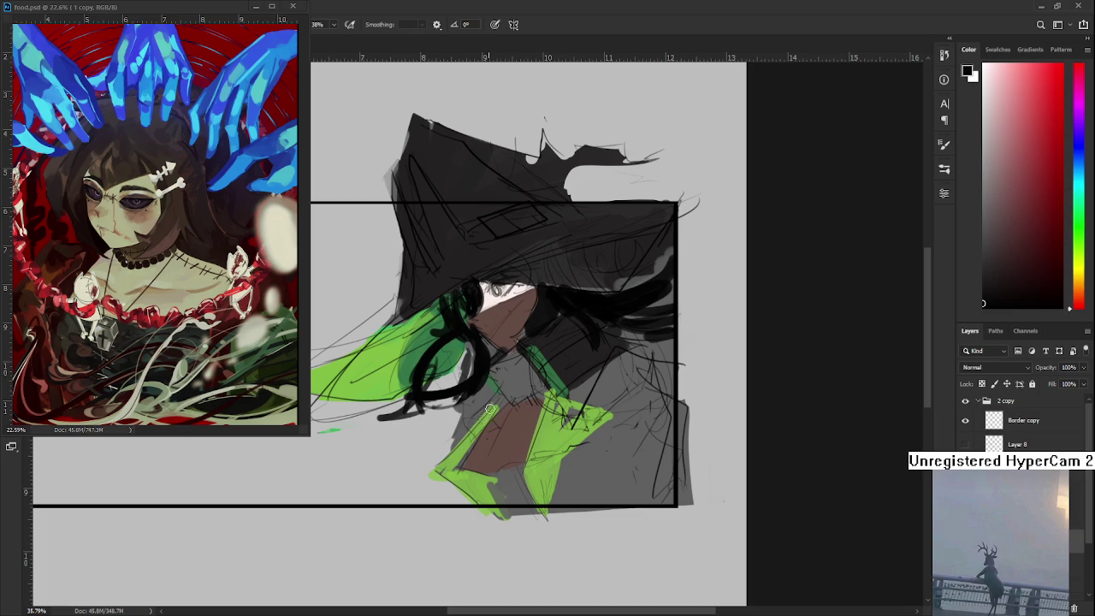
{"action": "left_click_drag", "start_coordinate": [497, 405], "coordinate": [433, 462]}
{"action": "mouse_move", "coordinate": [471, 428]}
{"action": "left_mouse_down"}
{"action": "mouse_move", "coordinate": [462, 410]}
{"action": "mouse_move", "coordinate": [487, 389]}
{"action": "mouse_move", "coordinate": [473, 391]}
{"action": "mouse_move", "coordinate": [453, 444]}
{"action": "left_mouse_up"}
{"action": "mouse_move", "coordinate": [483, 409]}
{"action": "left_mouse_down"}
{"action": "mouse_move", "coordinate": [502, 373]}
{"action": "mouse_move", "coordinate": [526, 364]}
{"action": "mouse_move", "coordinate": [500, 390]}
{"action": "mouse_move", "coordinate": [534, 402]}
{"action": "mouse_move", "coordinate": [512, 408]}
{"action": "left_mouse_up"}
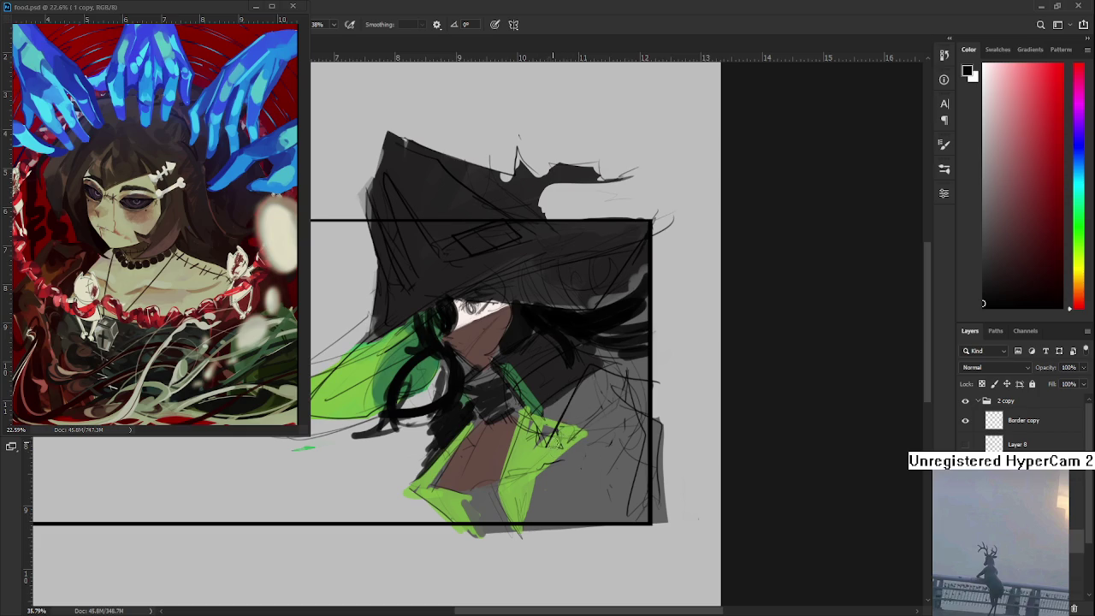
Outline the collar's top-right edge and shade the coat's right side near-black
{"action": "mouse_move", "coordinate": [547, 472]}
{"action": "left_mouse_down"}
{"action": "mouse_move", "coordinate": [532, 520]}
{"action": "mouse_move", "coordinate": [546, 471]}
{"action": "mouse_move", "coordinate": [586, 438]}
{"action": "mouse_move", "coordinate": [526, 412]}
{"action": "left_mouse_up"}
{"action": "key", "text": "ctrl+z"}
{"action": "mouse_move", "coordinate": [469, 501]}
{"action": "left_mouse_down"}
{"action": "mouse_move", "coordinate": [479, 519]}
{"action": "mouse_move", "coordinate": [503, 489]}
{"action": "mouse_move", "coordinate": [509, 513]}
{"action": "left_mouse_up"}
{"action": "scroll", "coordinate": [553, 456], "scroll_direction": "right", "scroll_amount": 2}
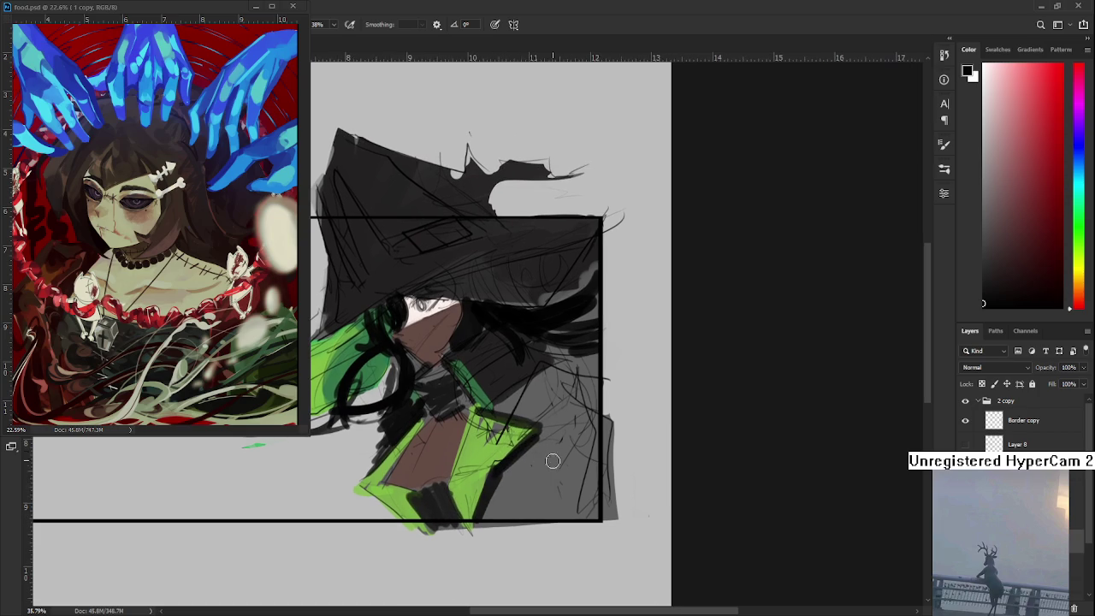
{"action": "mouse_move", "coordinate": [505, 406]}
{"action": "left_mouse_down"}
{"action": "mouse_move", "coordinate": [560, 376]}
{"action": "mouse_move", "coordinate": [530, 404]}
{"action": "mouse_move", "coordinate": [573, 402]}
{"action": "mouse_move", "coordinate": [599, 438]}
{"action": "mouse_move", "coordinate": [507, 499]}
{"action": "mouse_move", "coordinate": [523, 438]}
{"action": "left_mouse_up"}
{"action": "mouse_move", "coordinate": [500, 511]}
{"action": "left_mouse_down"}
{"action": "mouse_move", "coordinate": [570, 447]}
{"action": "mouse_move", "coordinate": [594, 509]}
{"action": "left_mouse_up"}
{"action": "mouse_move", "coordinate": [546, 467]}
{"action": "left_mouse_down"}
{"action": "mouse_move", "coordinate": [496, 520]}
{"action": "mouse_move", "coordinate": [602, 445]}
{"action": "mouse_move", "coordinate": [533, 520]}
{"action": "mouse_move", "coordinate": [592, 439]}
{"action": "mouse_move", "coordinate": [572, 379]}
{"action": "mouse_move", "coordinate": [599, 360]}
{"action": "mouse_move", "coordinate": [665, 378]}
{"action": "mouse_move", "coordinate": [611, 399]}
{"action": "left_mouse_up"}
{"action": "left_click_drag", "start_coordinate": [589, 345], "coordinate": [601, 396]}
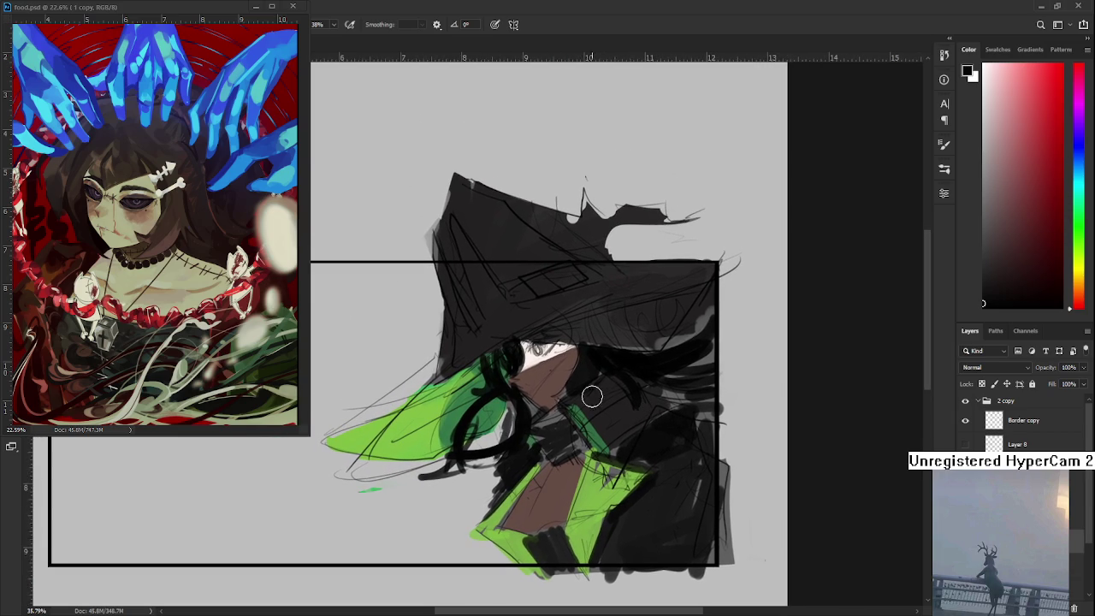
{"action": "scroll", "coordinate": [519, 357], "scroll_direction": "up", "scroll_amount": 2}
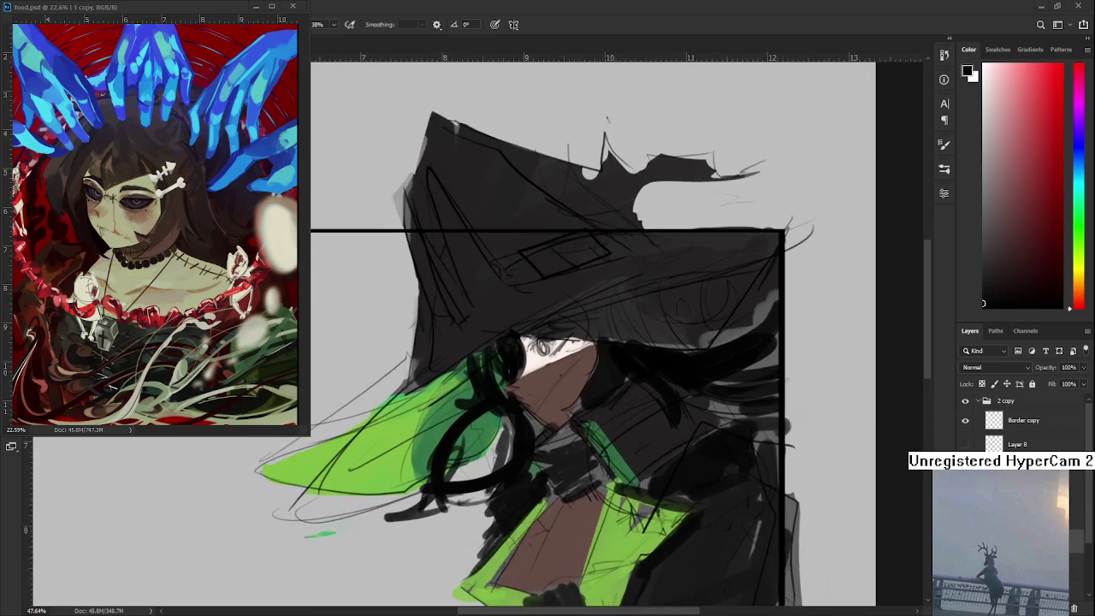
{"action": "scroll", "coordinate": [557, 333], "scroll_direction": "up", "scroll_amount": 3}
{"action": "left_click", "coordinate": [524, 380], "text": "alt"}
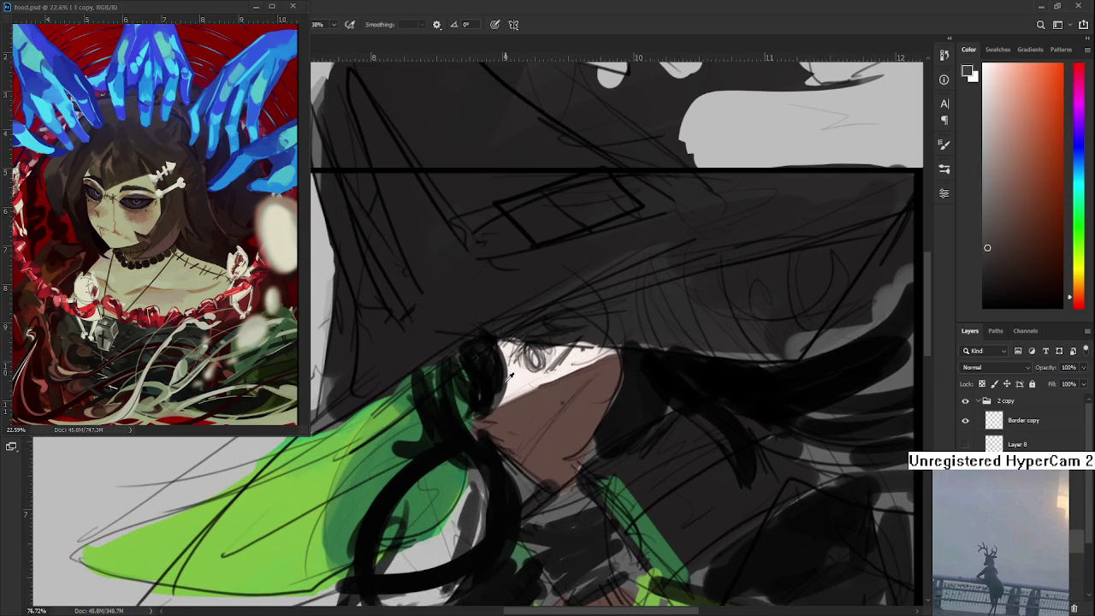
Choose a light cyan in the Color panel and brush it over the iris
{"action": "left_click_drag", "start_coordinate": [1012, 100], "coordinate": [987, 81]}
{"action": "left_click", "coordinate": [1078, 176]}
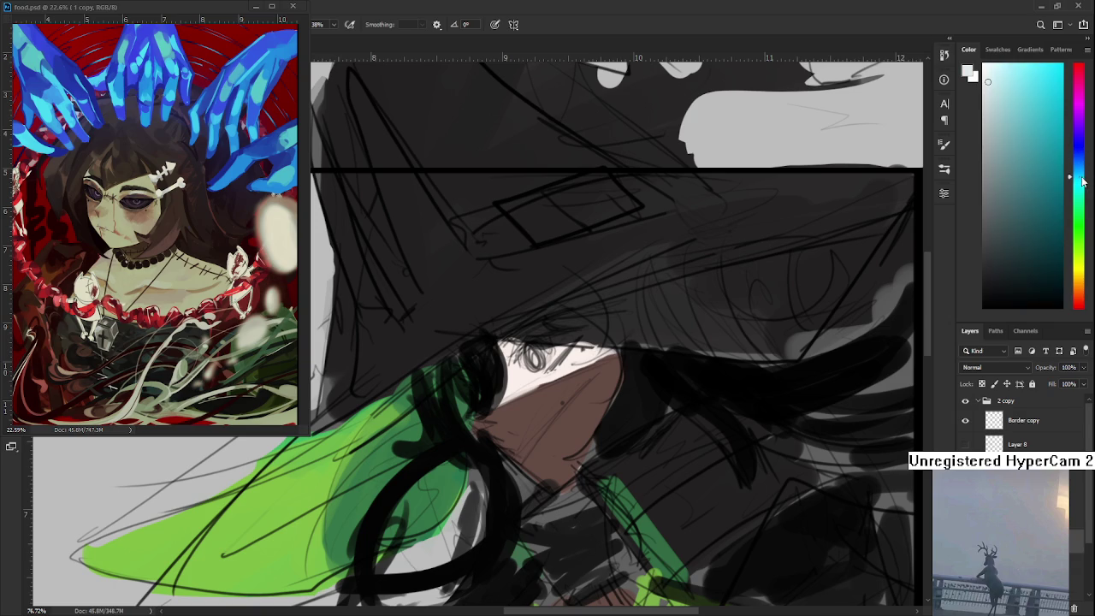
{"action": "left_click", "coordinate": [983, 77]}
{"action": "left_click", "coordinate": [992, 77]}
{"action": "mouse_move", "coordinate": [539, 346]}
{"action": "left_mouse_down"}
{"action": "mouse_move", "coordinate": [581, 368]}
{"action": "mouse_move", "coordinate": [565, 367]}
{"action": "mouse_move", "coordinate": [573, 372]}
{"action": "mouse_move", "coordinate": [570, 351]}
{"action": "left_mouse_up"}
Switch the paint colour back to black and bring the top of the hat into view
{"action": "scroll", "coordinate": [574, 334], "scroll_direction": "down", "scroll_amount": 2}
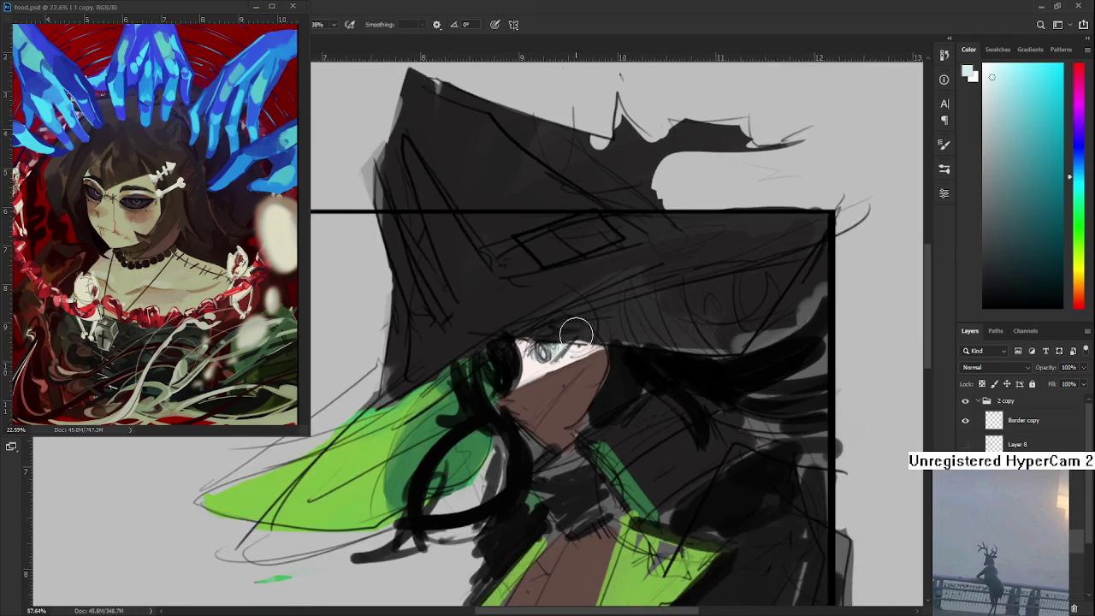
{"action": "scroll", "coordinate": [565, 351], "scroll_direction": "down", "scroll_amount": 2}
{"action": "scroll", "coordinate": [598, 377], "scroll_direction": "down", "scroll_amount": 1}
{"action": "scroll", "coordinate": [623, 406], "scroll_direction": "down", "scroll_amount": 1}
{"action": "scroll", "coordinate": [623, 406], "scroll_direction": "down", "scroll_amount": 1}
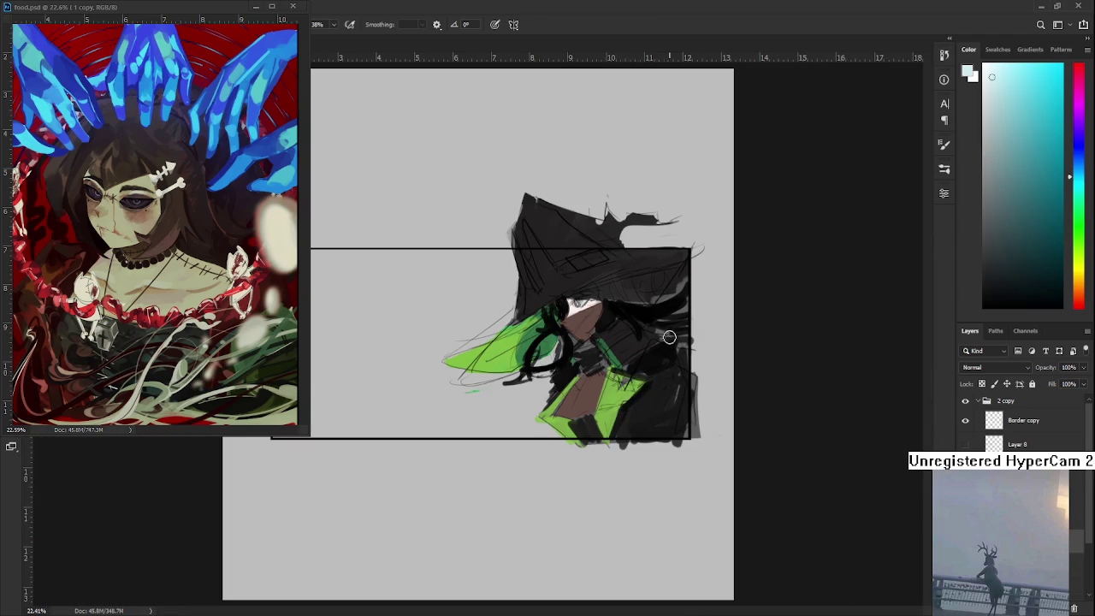
{"action": "scroll", "coordinate": [660, 342], "scroll_direction": "up", "scroll_amount": 1}
{"action": "scroll", "coordinate": [630, 337], "scroll_direction": "up", "scroll_amount": 1}
{"action": "scroll", "coordinate": [632, 335], "scroll_direction": "down", "scroll_amount": 1}
{"action": "scroll", "coordinate": [632, 335], "scroll_direction": "down", "scroll_amount": 1}
{"action": "scroll", "coordinate": [632, 334], "scroll_direction": "up", "scroll_amount": 1}
{"action": "scroll", "coordinate": [632, 334], "scroll_direction": "up", "scroll_amount": 1}
{"action": "scroll", "coordinate": [591, 300], "scroll_direction": "up", "scroll_amount": 3}
{"action": "scroll", "coordinate": [589, 301], "scroll_direction": "up", "scroll_amount": 2}
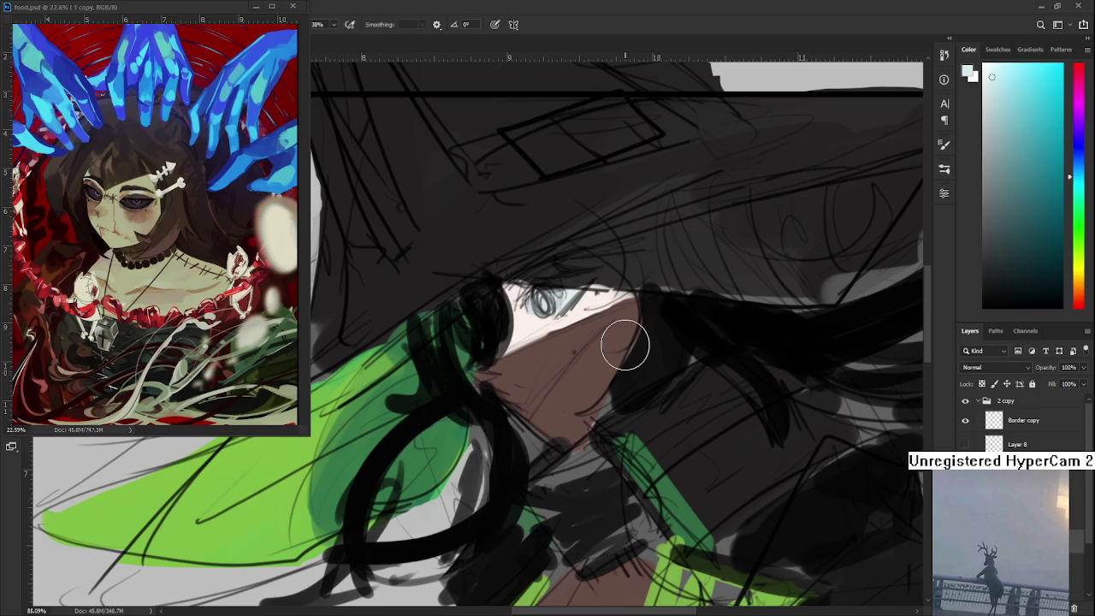
{"action": "scroll", "coordinate": [625, 345], "scroll_direction": "down", "scroll_amount": 2}
{"action": "scroll", "coordinate": [624, 345], "scroll_direction": "down", "scroll_amount": 1}
{"action": "scroll", "coordinate": [624, 345], "scroll_direction": "down", "scroll_amount": 2}
{"action": "scroll", "coordinate": [624, 345], "scroll_direction": "down", "scroll_amount": 1}
{"action": "scroll", "coordinate": [624, 344], "scroll_direction": "up", "scroll_amount": 1}
{"action": "scroll", "coordinate": [624, 347], "scroll_direction": "up", "scroll_amount": 2}
{"action": "scroll", "coordinate": [647, 384], "scroll_direction": "up", "scroll_amount": 1}
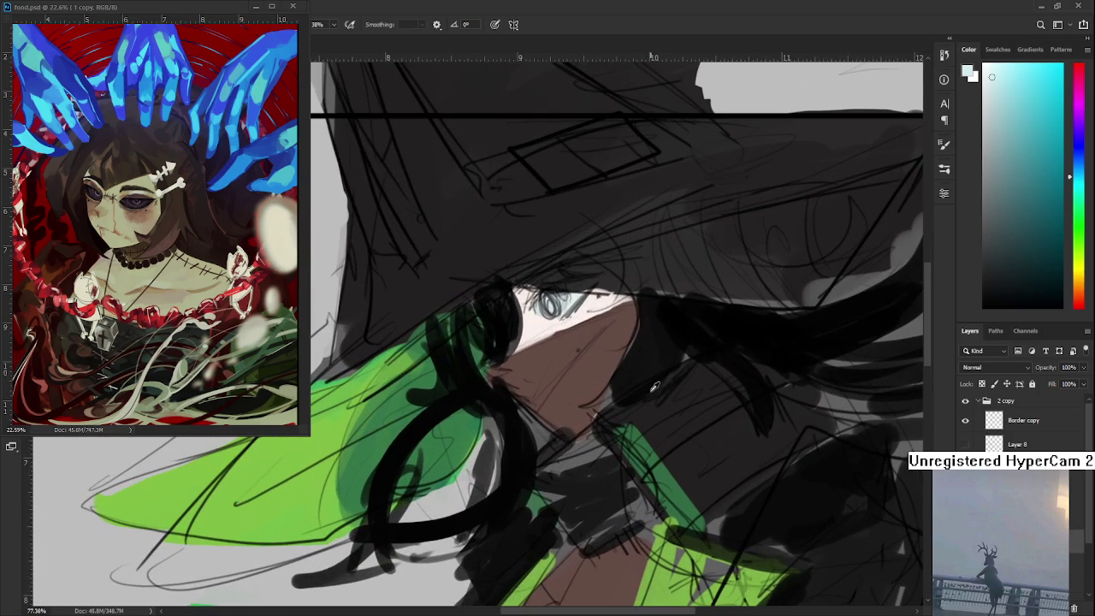
{"action": "left_click", "coordinate": [654, 392], "text": "alt"}
{"action": "scroll", "coordinate": [650, 390], "scroll_direction": "down", "scroll_amount": 2}
{"action": "left_click_drag", "start_coordinate": [641, 386], "coordinate": [611, 479]}
{"action": "scroll", "coordinate": [616, 368], "scroll_direction": "down", "scroll_amount": 4}
{"action": "scroll", "coordinate": [619, 349], "scroll_direction": "up", "scroll_amount": 1}
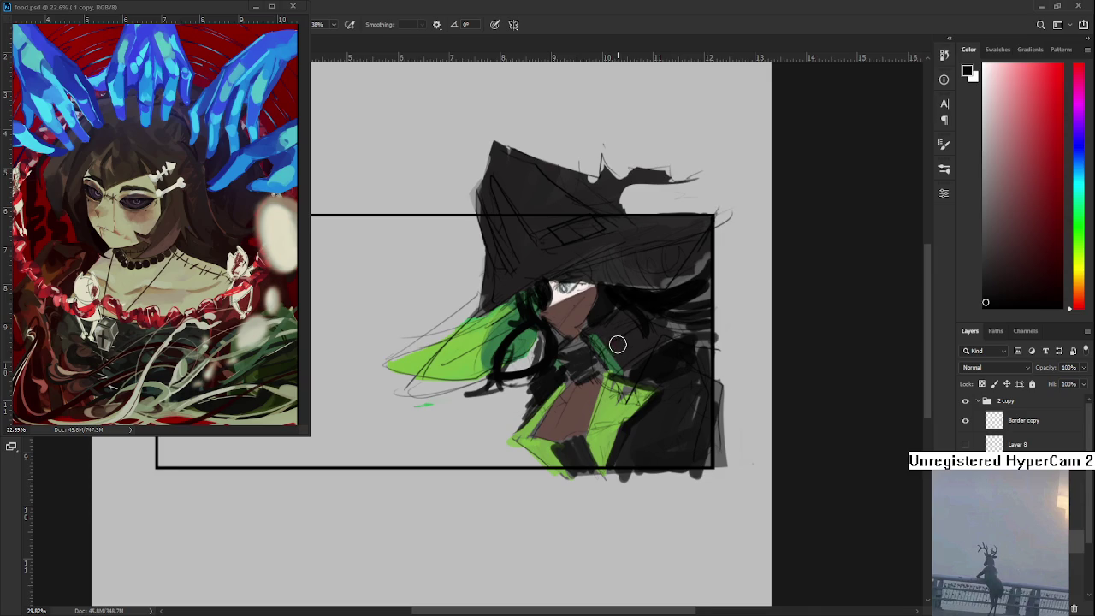
{"action": "scroll", "coordinate": [618, 345], "scroll_direction": "up", "scroll_amount": 1}
{"action": "key", "text": "e"}
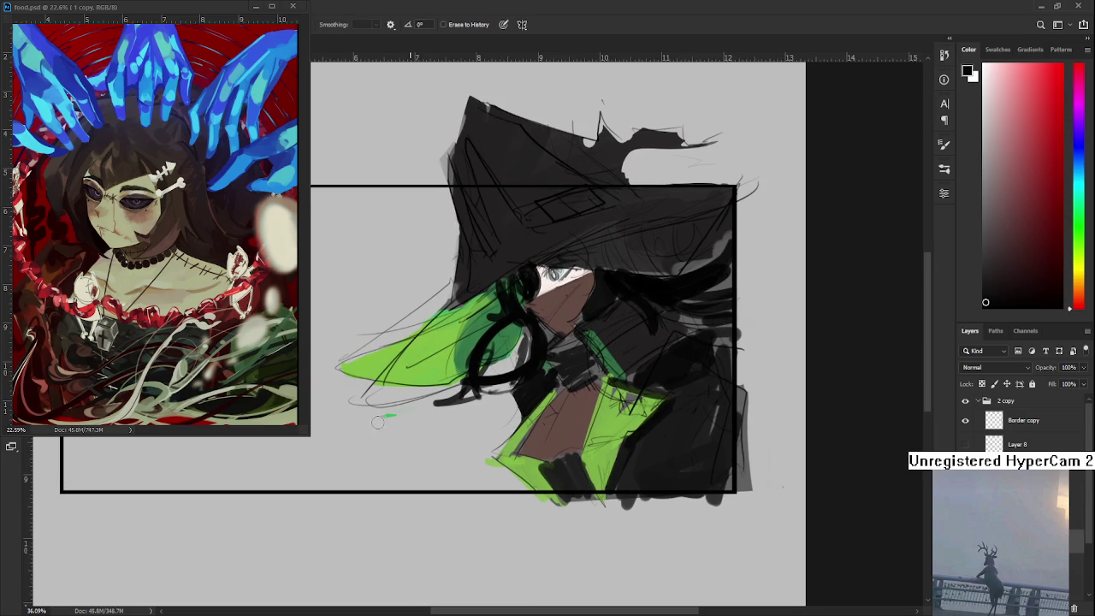
Select the eye-white region with the Magic Wand (W)
{"action": "left_click_drag", "start_coordinate": [472, 424], "coordinate": [478, 477]}
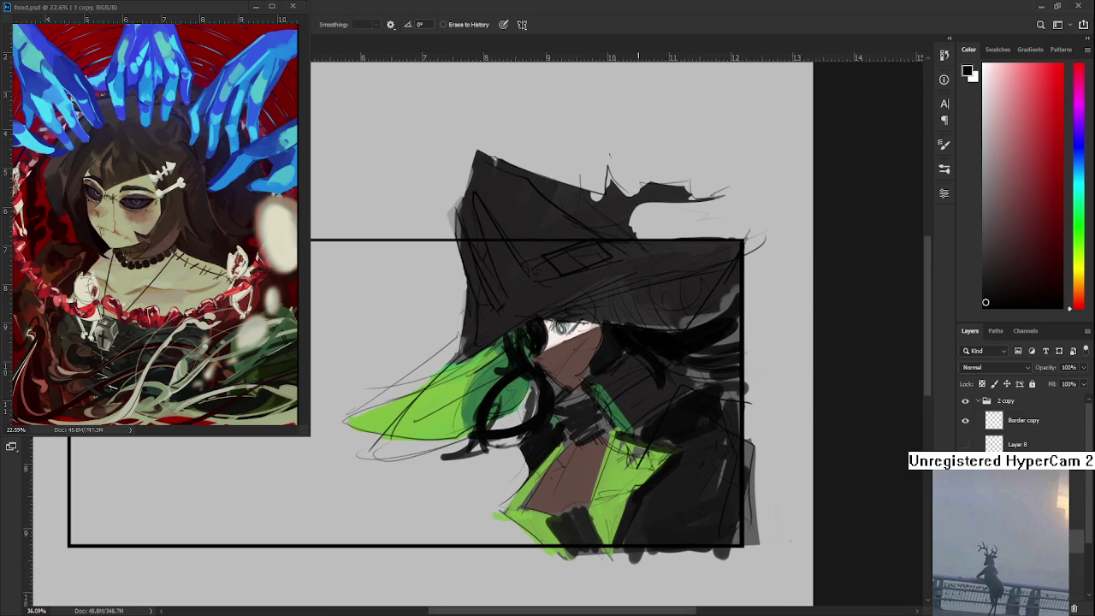
{"action": "scroll", "coordinate": [600, 311], "scroll_direction": "up", "scroll_amount": 1}
{"action": "scroll", "coordinate": [600, 311], "scroll_direction": "up", "scroll_amount": 3}
{"action": "scroll", "coordinate": [582, 317], "scroll_direction": "up", "scroll_amount": 2}
{"action": "key", "text": "w"}
{"action": "left_click", "coordinate": [455, 408]}
{"action": "scroll", "coordinate": [455, 407], "scroll_direction": "down", "scroll_amount": 2}
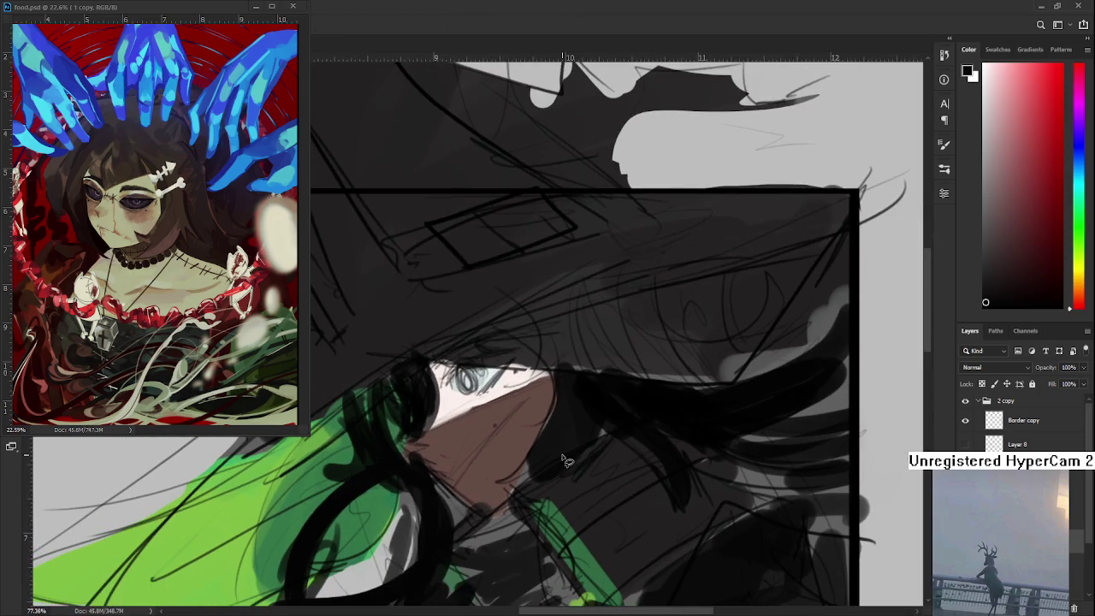
{"action": "scroll", "coordinate": [564, 446], "scroll_direction": "down", "scroll_amount": 2}
{"action": "scroll", "coordinate": [564, 447], "scroll_direction": "up", "scroll_amount": 1}
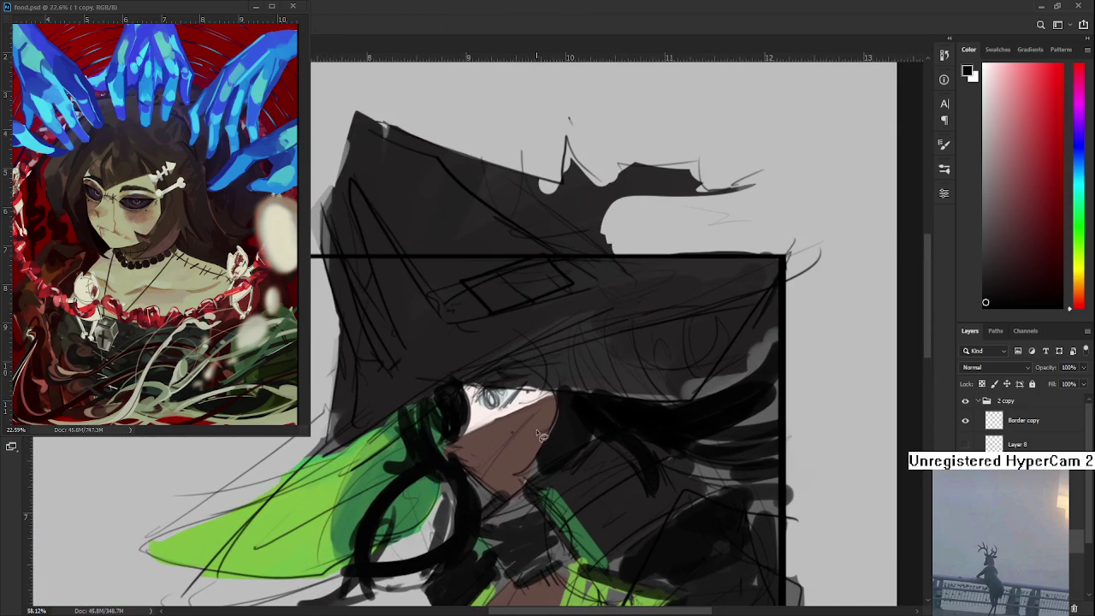
{"action": "scroll", "coordinate": [780, 520], "scroll_direction": "down", "scroll_amount": 2}
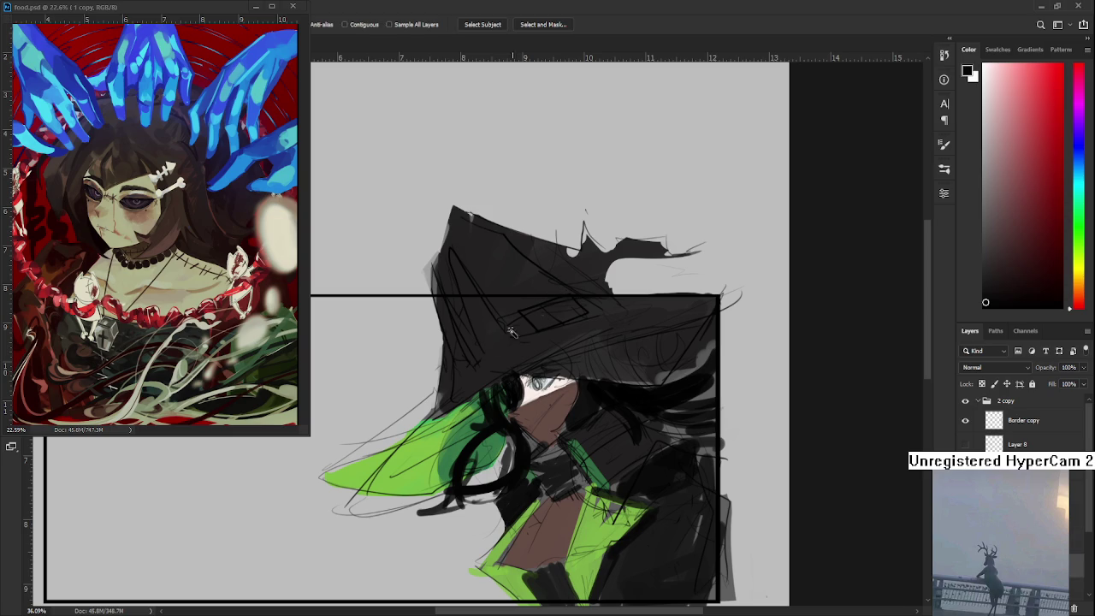
Select the dark hat and hair areas and tint the hat dark reddish-brown
{"action": "key", "text": "ctrl+alt+2"}
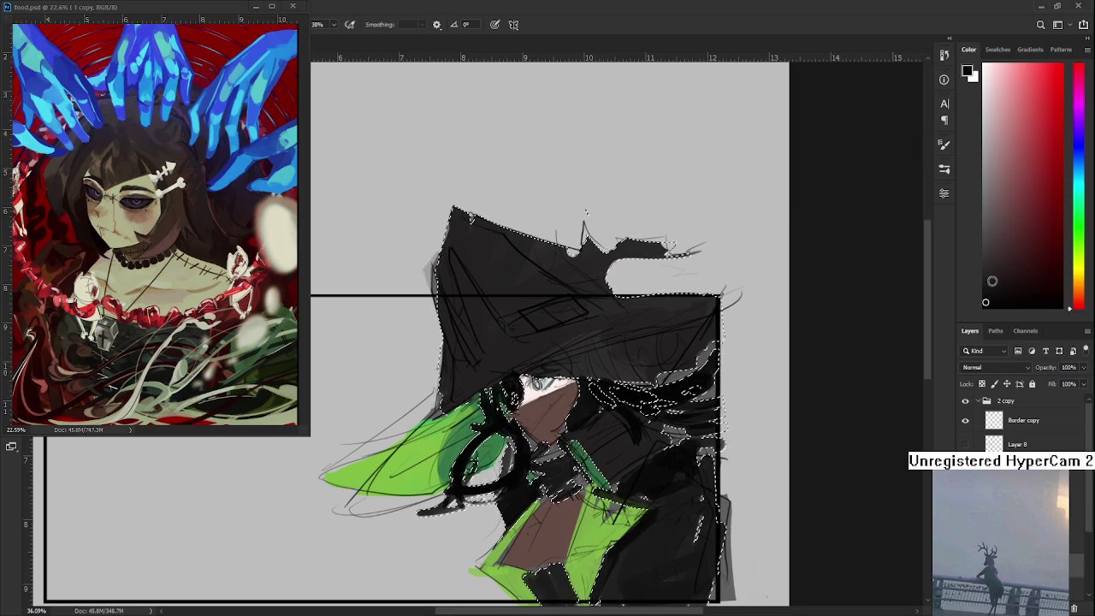
{"action": "left_click_drag", "start_coordinate": [1008, 252], "coordinate": [1016, 246]}
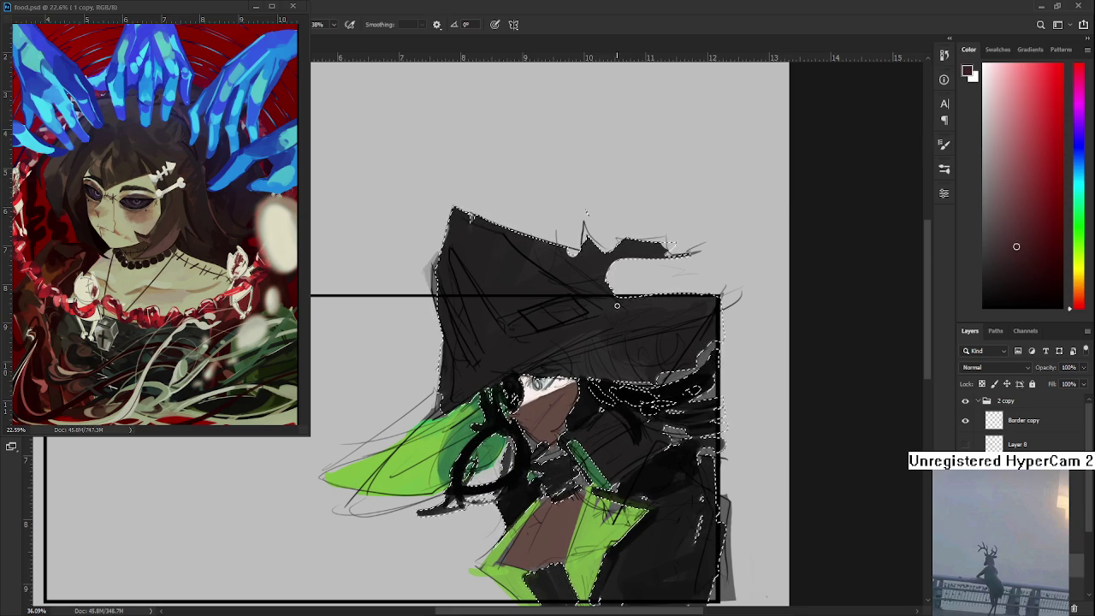
{"action": "mouse_move", "coordinate": [605, 337]}
{"action": "left_mouse_down"}
{"action": "mouse_move", "coordinate": [636, 317]}
{"action": "mouse_move", "coordinate": [591, 313]}
{"action": "mouse_move", "coordinate": [676, 338]}
{"action": "left_mouse_up"}
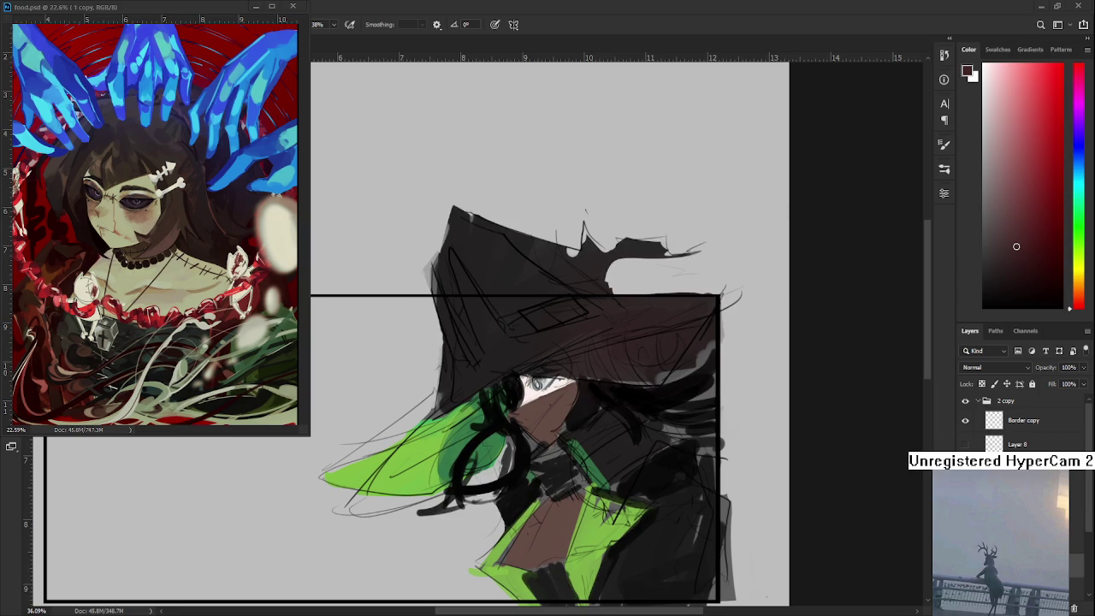
{"action": "key", "text": "ctrl+h"}
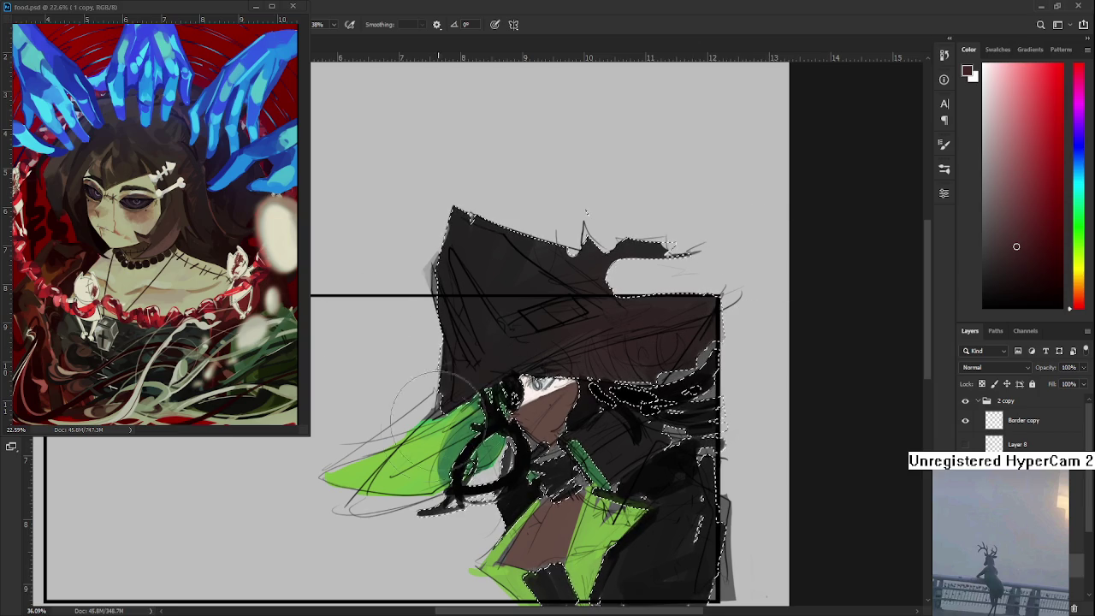
{"action": "left_click_drag", "start_coordinate": [479, 497], "coordinate": [448, 411]}
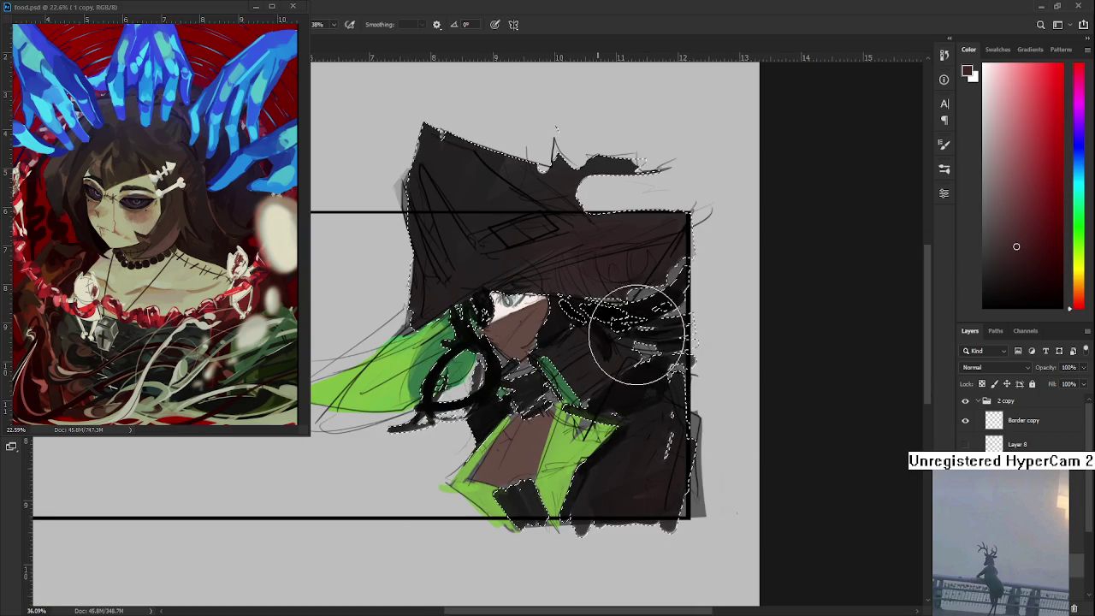
Darken the lower-right green patch and the hair right of the eye, then deselect
{"action": "left_click", "coordinate": [575, 410], "text": "alt"}
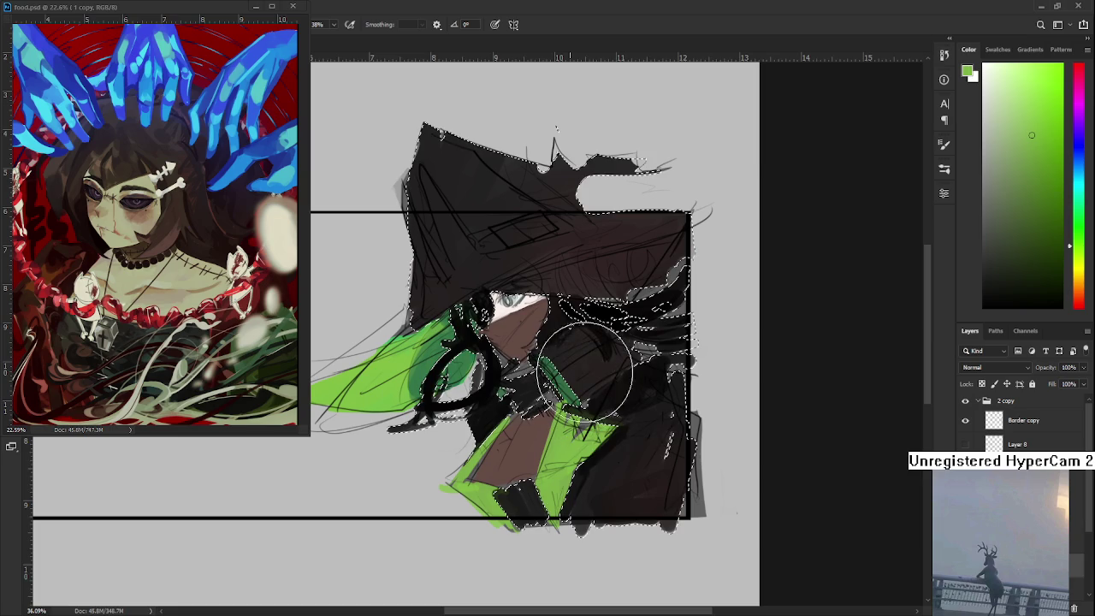
{"action": "mouse_move", "coordinate": [636, 476]}
{"action": "left_mouse_down"}
{"action": "mouse_move", "coordinate": [617, 473]}
{"action": "mouse_move", "coordinate": [513, 245]}
{"action": "left_mouse_up"}
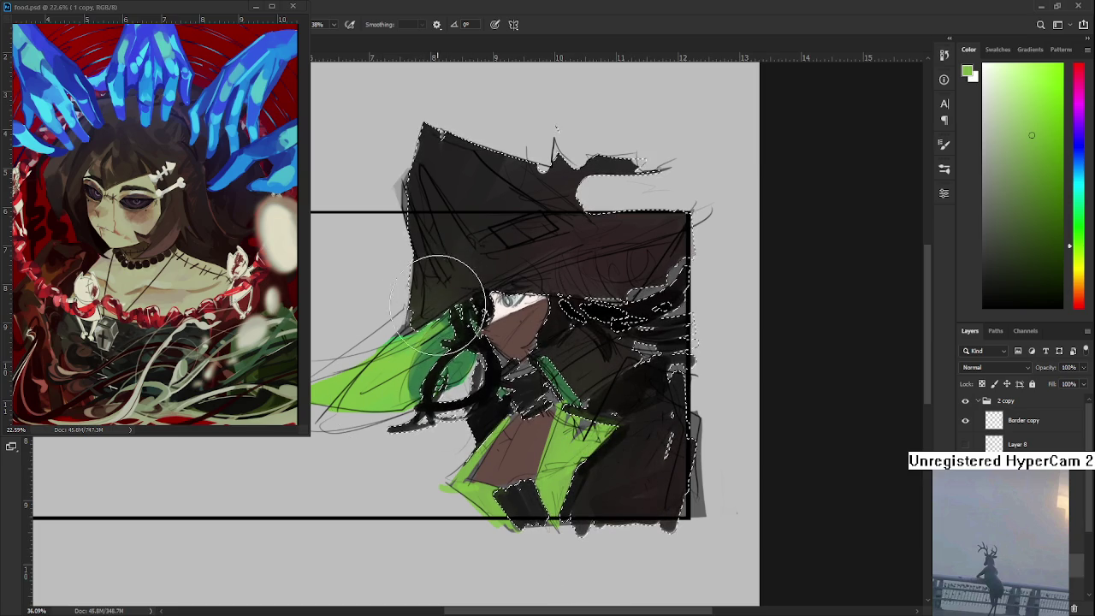
{"action": "left_click_drag", "start_coordinate": [558, 349], "coordinate": [550, 391]}
{"action": "left_click", "coordinate": [501, 481], "text": "alt"}
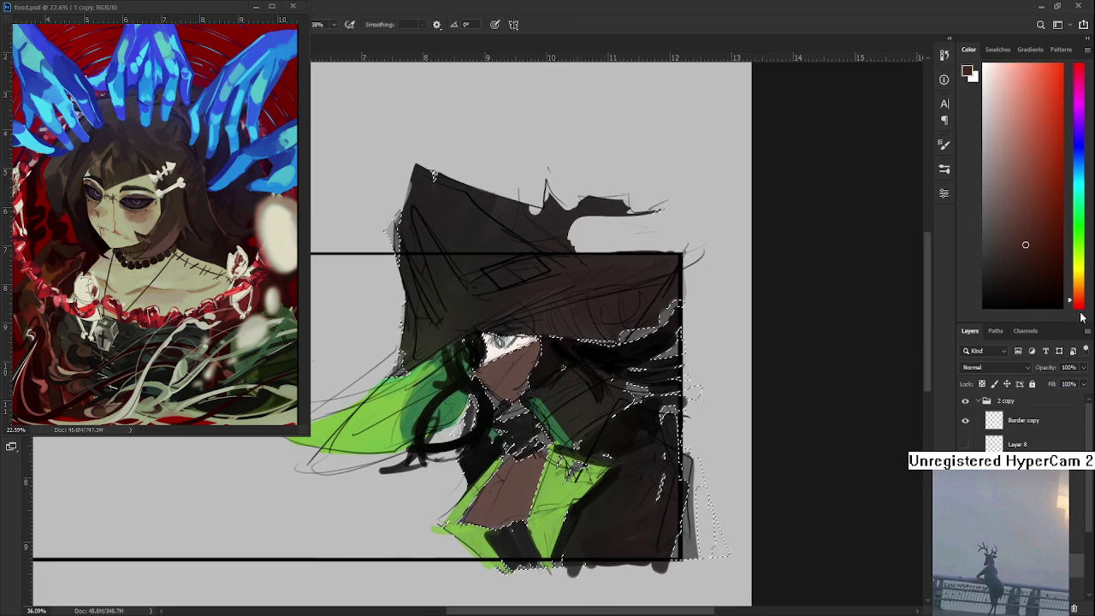
{"action": "left_click", "coordinate": [514, 498], "text": "alt"}
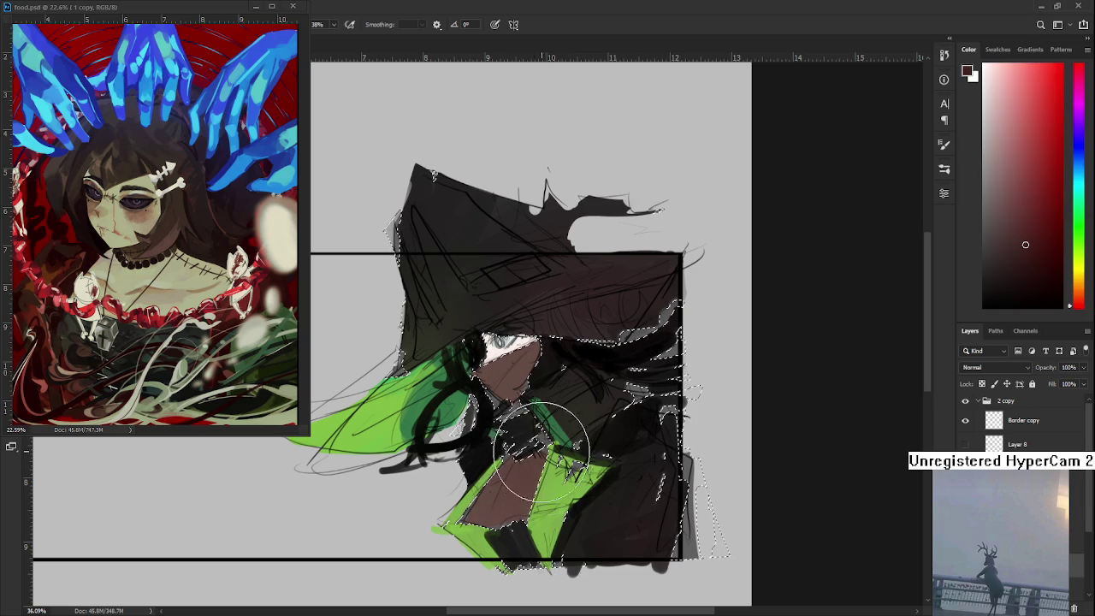
{"action": "mouse_move", "coordinate": [565, 402]}
{"action": "left_mouse_down"}
{"action": "mouse_move", "coordinate": [575, 331]}
{"action": "mouse_move", "coordinate": [532, 379]}
{"action": "left_mouse_up"}
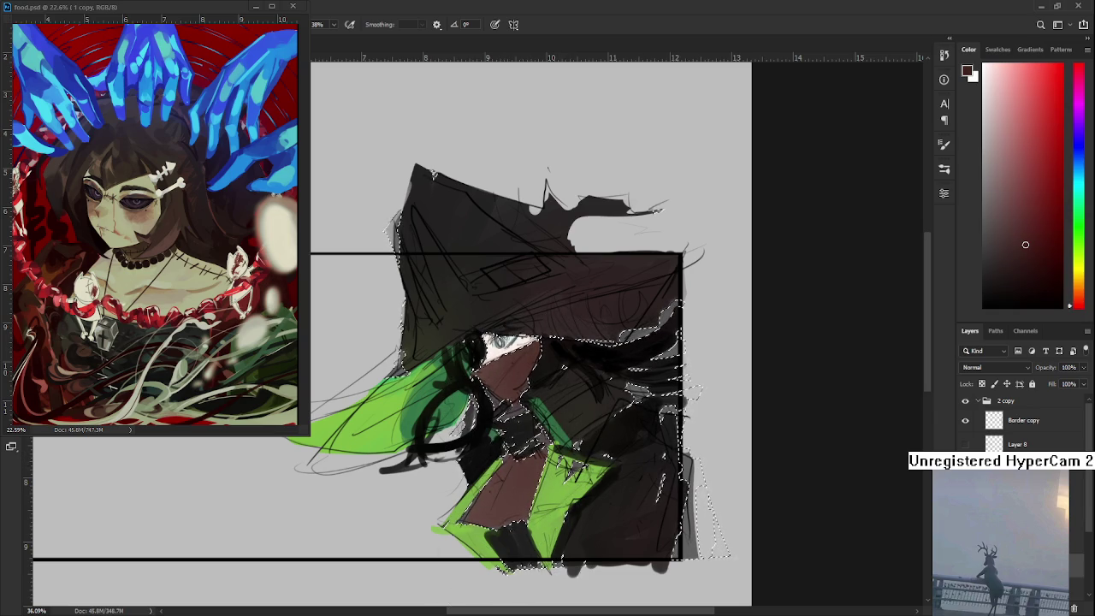
{"action": "key", "text": "ctrl+d"}
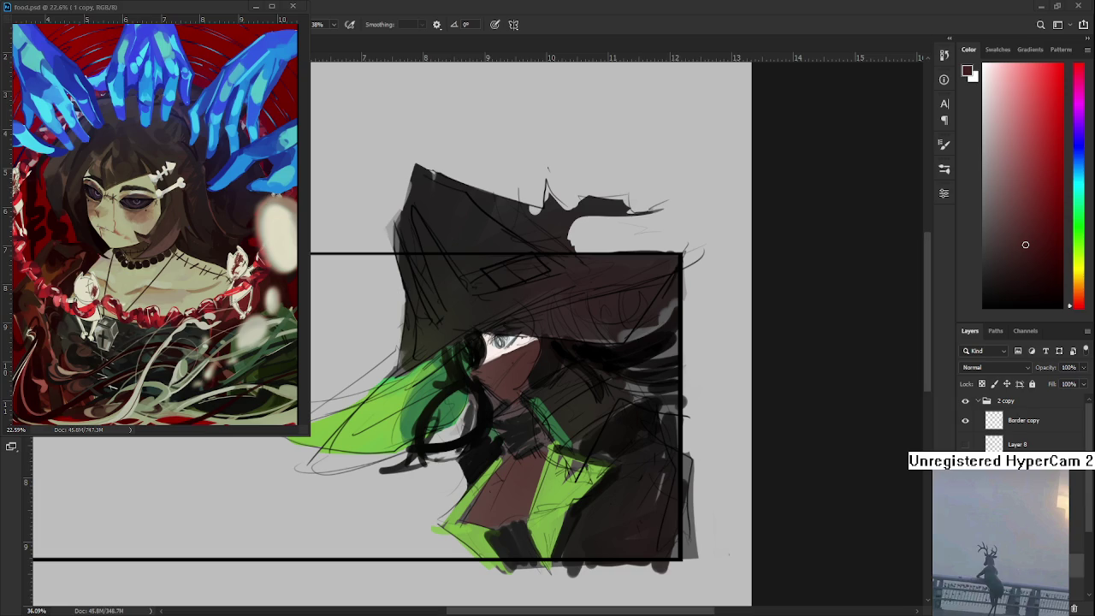
{"action": "key", "text": "ctrl+h"}
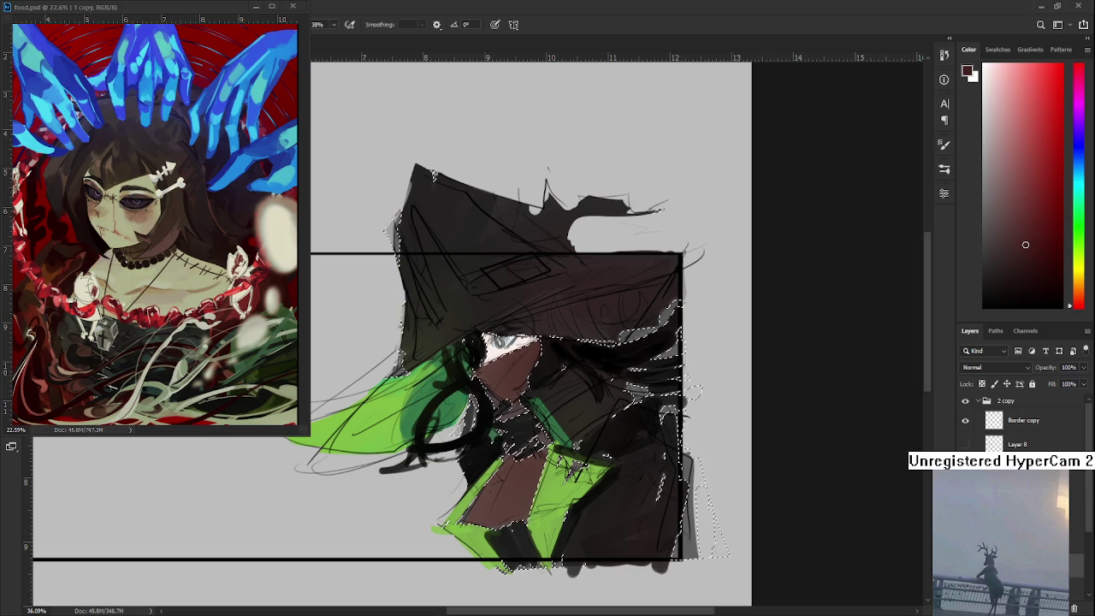
{"action": "key", "text": "ctrl+d"}
{"action": "key", "text": "ctrl+h"}
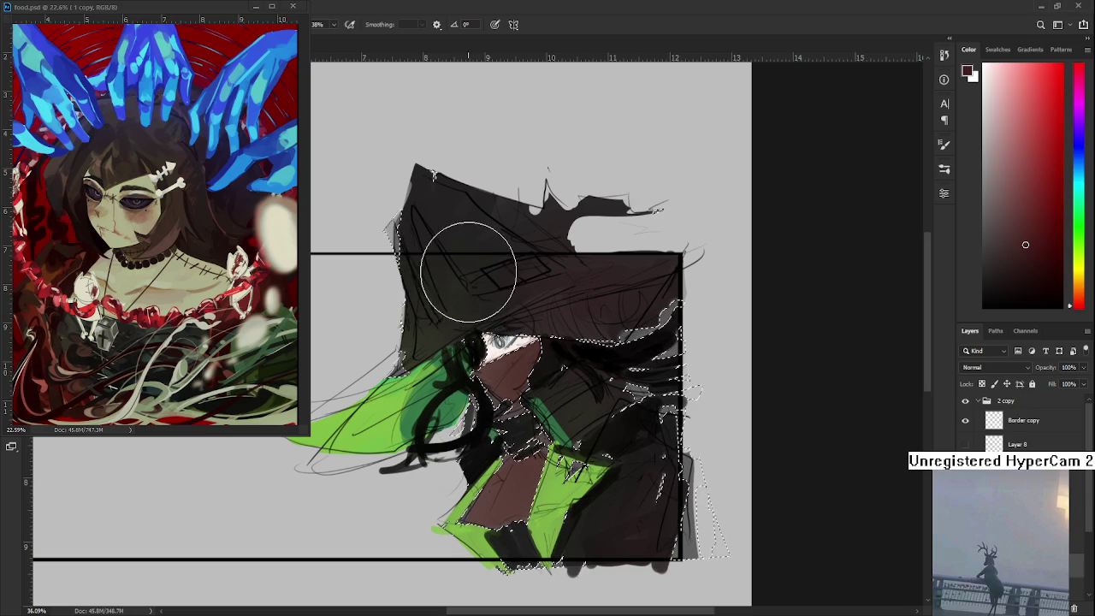
{"action": "key", "text": "w"}
{"action": "scroll", "coordinate": [492, 308], "scroll_direction": "down", "scroll_amount": 2}
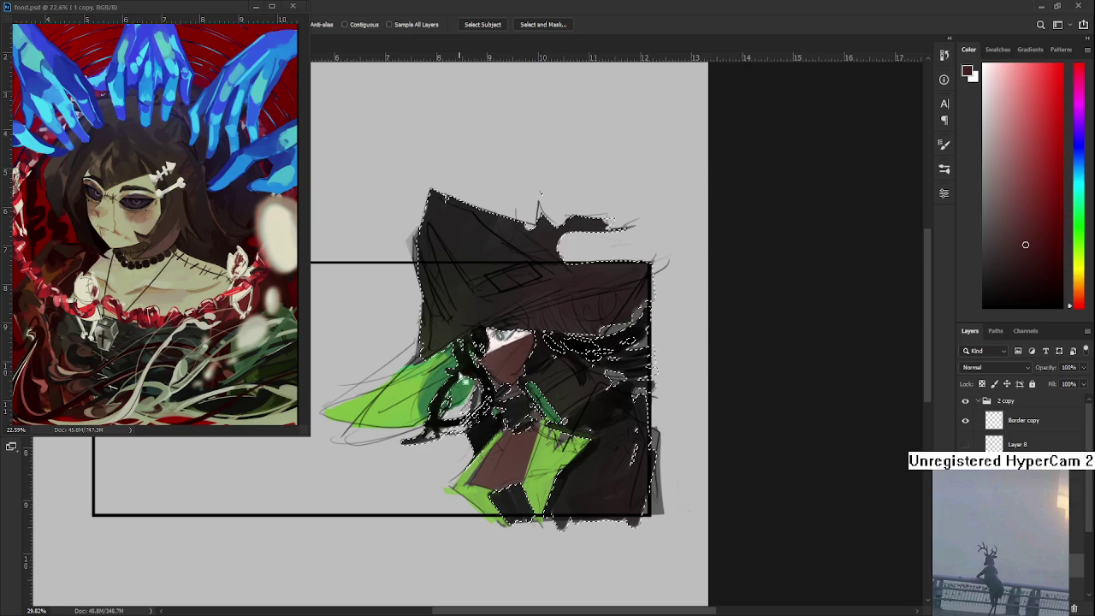
{"action": "scroll", "coordinate": [352, 194], "scroll_direction": "up", "scroll_amount": 3}
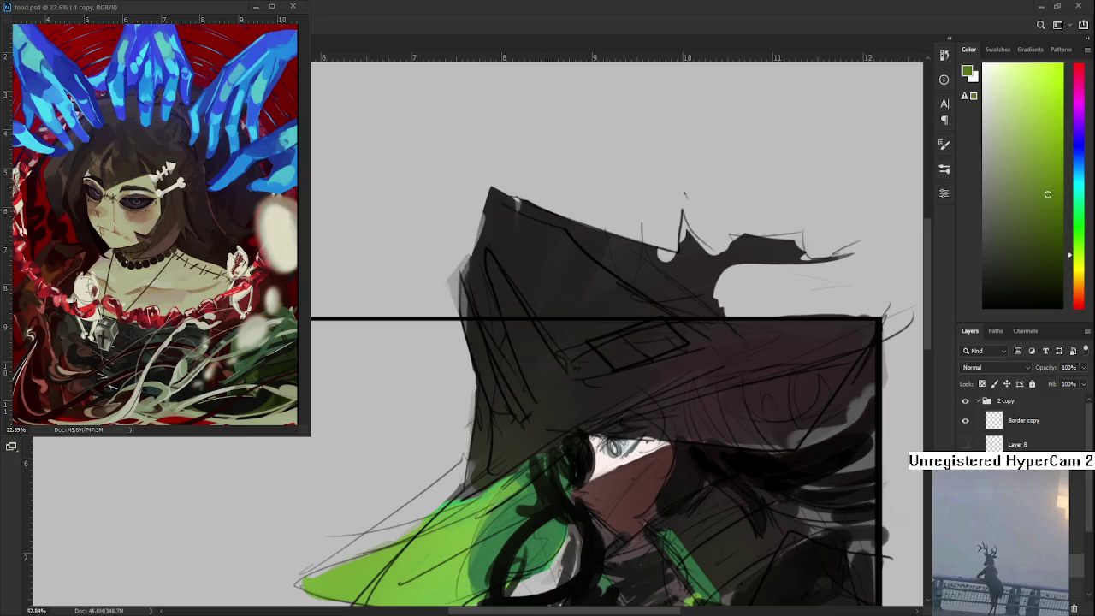
{"action": "scroll", "coordinate": [634, 459], "scroll_direction": "down", "scroll_amount": 1}
{"action": "scroll", "coordinate": [616, 427], "scroll_direction": "down", "scroll_amount": 1}
{"action": "scroll", "coordinate": [590, 385], "scroll_direction": "down", "scroll_amount": 2}
{"action": "scroll", "coordinate": [564, 353], "scroll_direction": "down", "scroll_amount": 1}
{"action": "scroll", "coordinate": [564, 353], "scroll_direction": "down", "scroll_amount": 1}
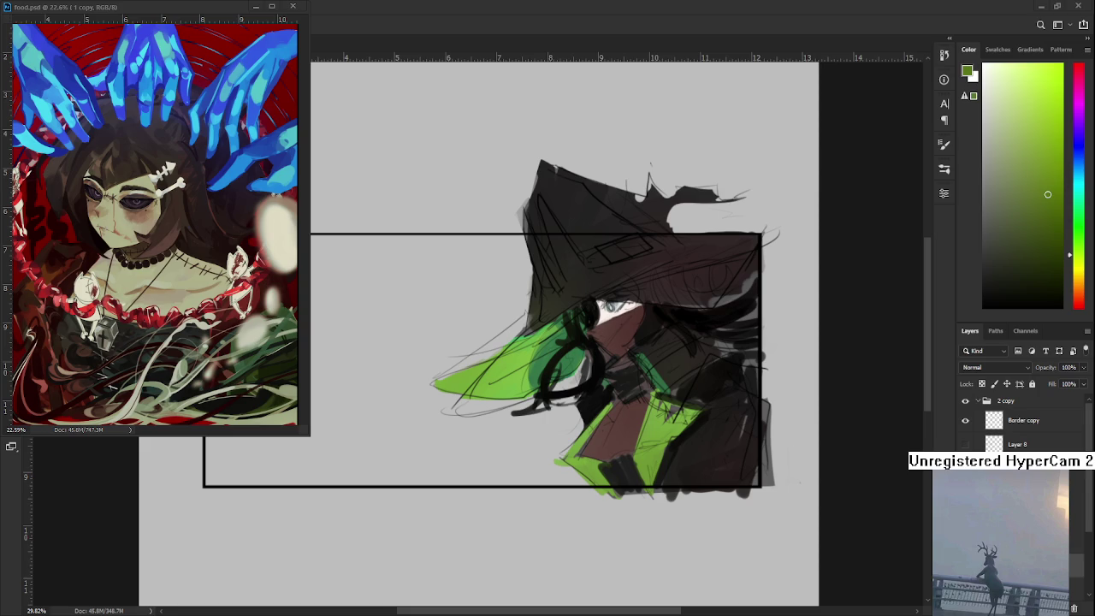
{"action": "scroll", "coordinate": [593, 378], "scroll_direction": "up", "scroll_amount": 2}
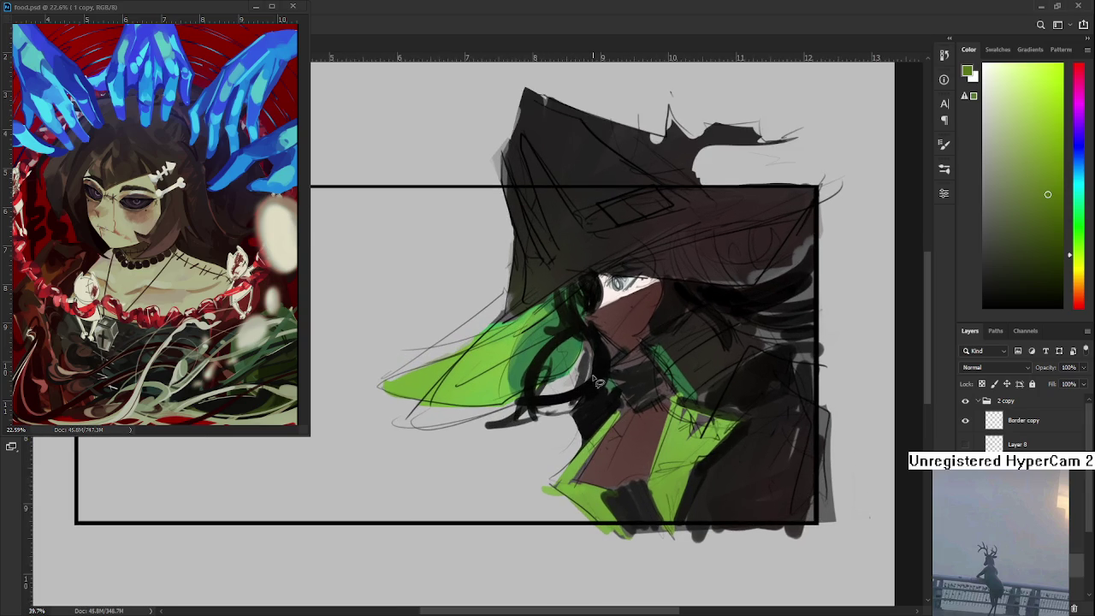
{"action": "left_click", "coordinate": [521, 366], "text": "alt"}
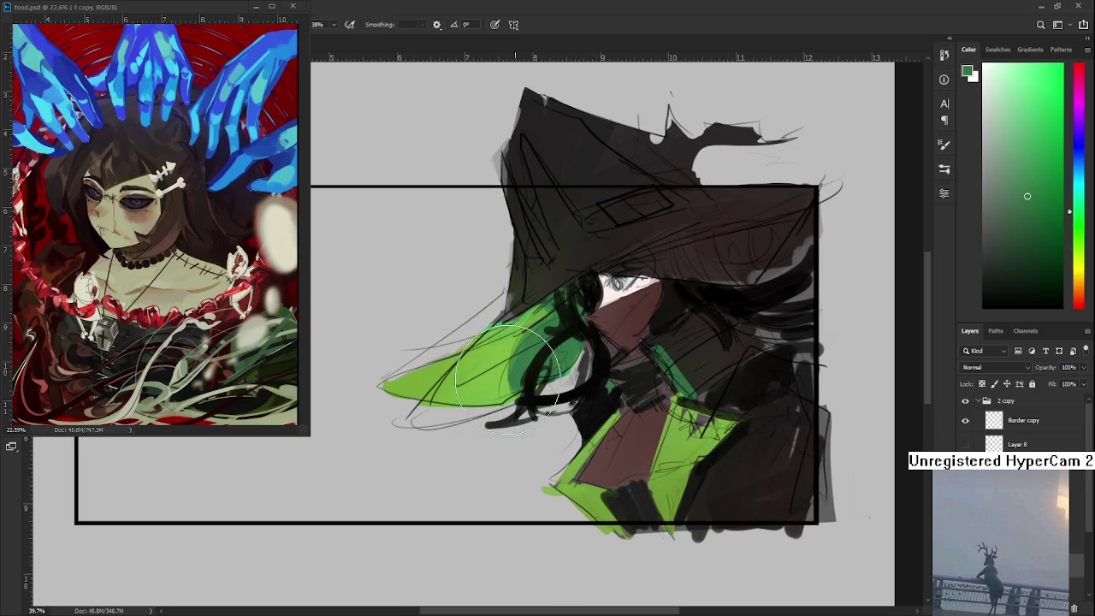
Paint green over the lower brim, toggling the stroke and colour to compare against the sketch
{"action": "left_click_drag", "start_coordinate": [556, 329], "coordinate": [466, 390]}
{"action": "key", "text": "ctrl+z"}
{"action": "key", "text": "ctrl+shift+z"}
{"action": "key", "text": "ctrl+comma"}
{"action": "key", "text": "ctrl+comma"}
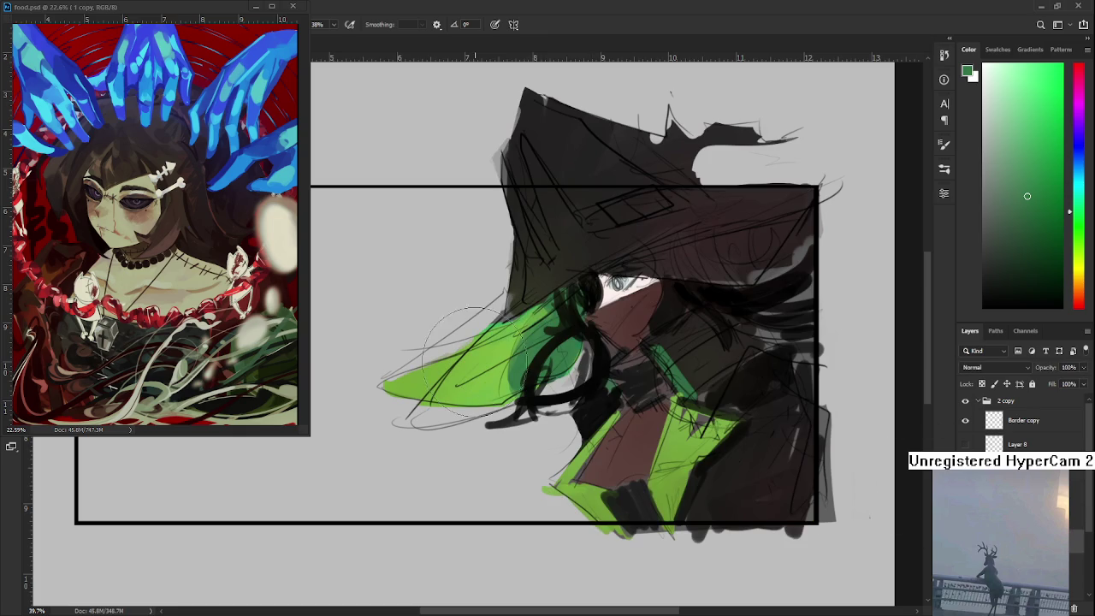
{"action": "key", "text": "ctrl+shift+z"}
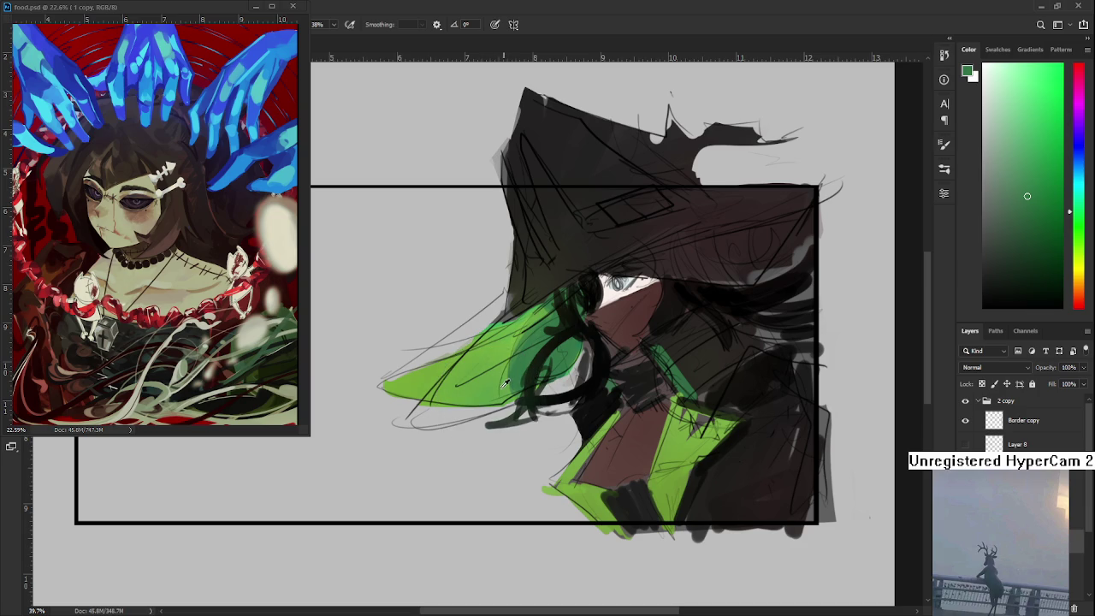
Shrink the brush and fill more of the brim with sampled lighter and darker greens
{"action": "left_click_drag", "start_coordinate": [478, 350], "coordinate": [420, 374]}
{"action": "key", "text": "bracketleft"}
{"action": "key", "text": "bracketleft"}
{"action": "key", "text": "bracketleft"}
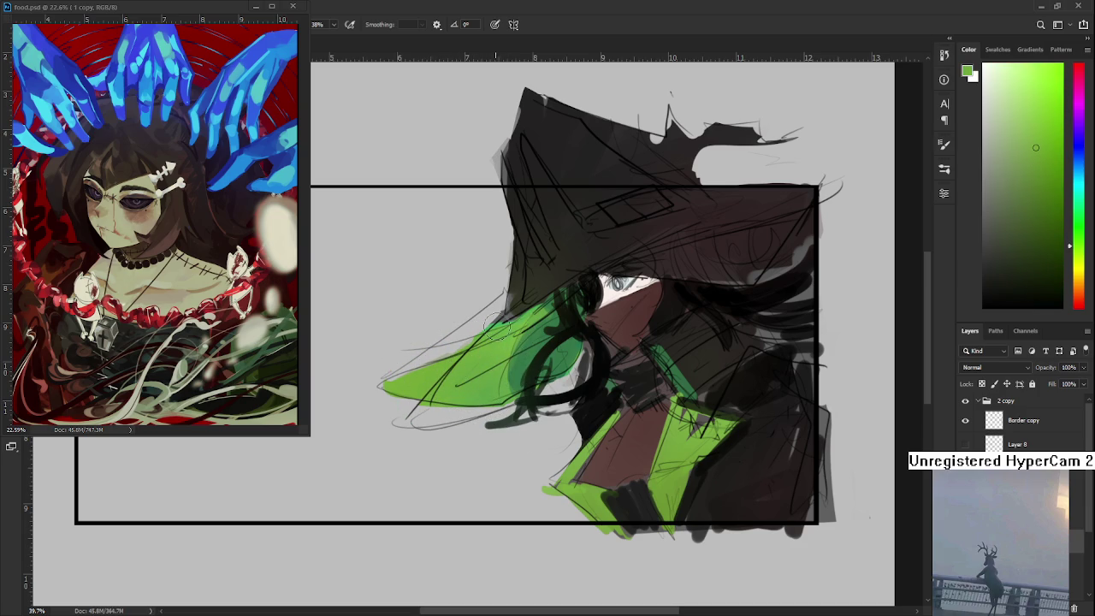
{"action": "left_click", "coordinate": [477, 355], "text": "alt"}
{"action": "left_click", "coordinate": [479, 381], "text": "alt"}
{"action": "left_click", "coordinate": [525, 363], "text": "alt"}
{"action": "mouse_move", "coordinate": [525, 362]}
{"action": "left_mouse_down"}
{"action": "mouse_move", "coordinate": [548, 325]}
{"action": "mouse_move", "coordinate": [492, 397]}
{"action": "mouse_move", "coordinate": [507, 390]}
{"action": "left_mouse_up"}
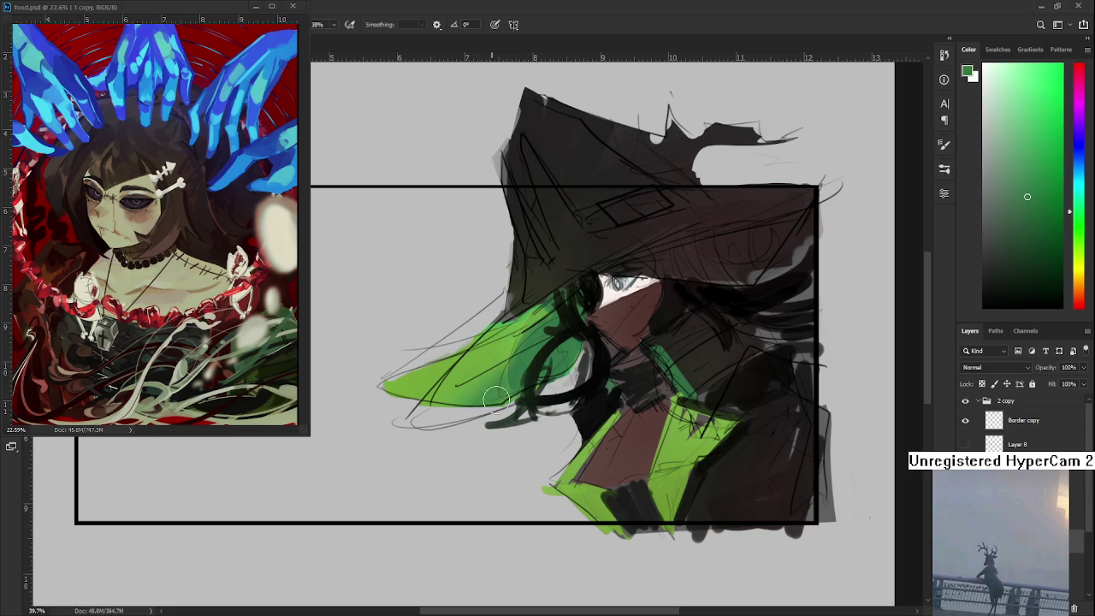
{"action": "left_click", "coordinate": [477, 395], "text": "alt"}
Add light-green strokes to the collar, sampling several greens from the brim and collar
{"action": "left_click_drag", "start_coordinate": [601, 498], "coordinate": [525, 508]}
{"action": "left_click", "coordinate": [453, 337], "text": "alt"}
{"action": "mouse_move", "coordinate": [596, 469]}
{"action": "left_mouse_down"}
{"action": "mouse_move", "coordinate": [624, 436]}
{"action": "mouse_move", "coordinate": [603, 475]}
{"action": "left_mouse_up"}
{"action": "left_click_drag", "start_coordinate": [608, 432], "coordinate": [607, 462]}
{"action": "left_click", "coordinate": [607, 468], "text": "alt"}
{"action": "left_click", "coordinate": [603, 462], "text": "alt"}
{"action": "left_click", "coordinate": [597, 381], "text": "alt"}
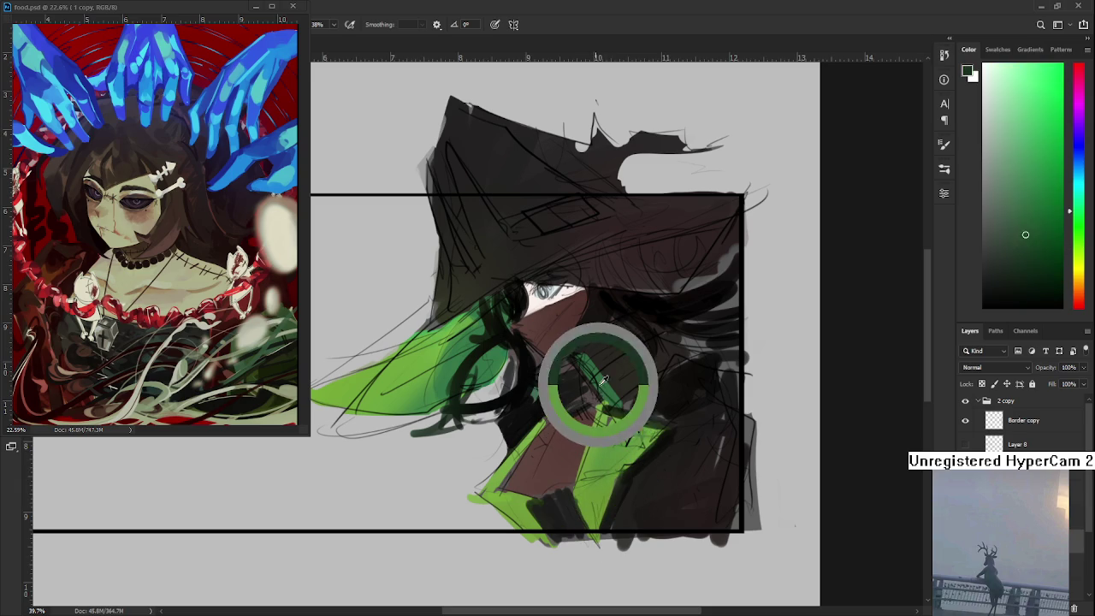
{"action": "left_click", "coordinate": [507, 499], "text": "alt"}
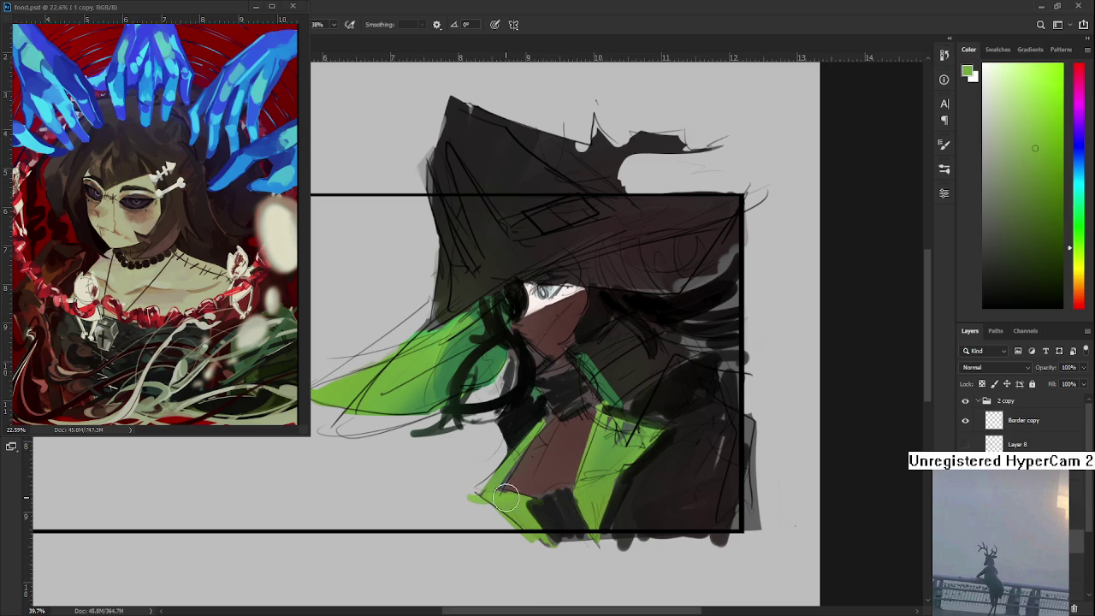
{"action": "scroll", "coordinate": [525, 466], "scroll_direction": "up", "scroll_amount": 2}
Cover part of the green collar with near-black strokes
{"action": "left_click", "coordinate": [537, 475], "text": "alt"}
{"action": "left_click_drag", "start_coordinate": [536, 508], "coordinate": [561, 472]}
{"action": "left_click_drag", "start_coordinate": [536, 518], "coordinate": [563, 484]}
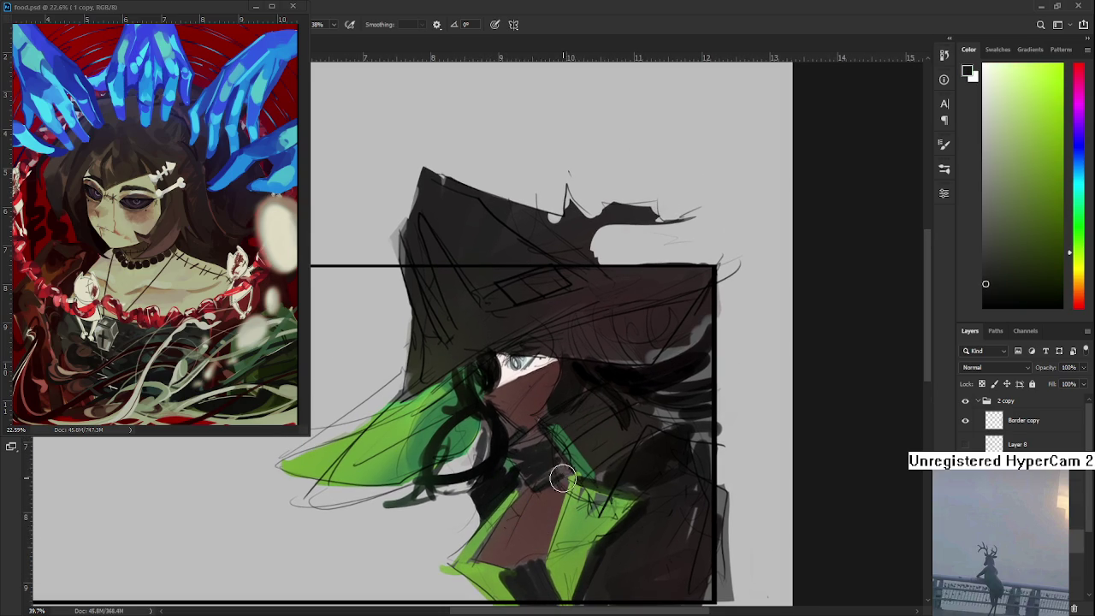
{"action": "mouse_move", "coordinate": [517, 524]}
{"action": "left_mouse_down"}
{"action": "mouse_move", "coordinate": [548, 483]}
{"action": "mouse_move", "coordinate": [525, 476]}
{"action": "left_mouse_up"}
{"action": "scroll", "coordinate": [547, 461], "scroll_direction": "up", "scroll_amount": 2}
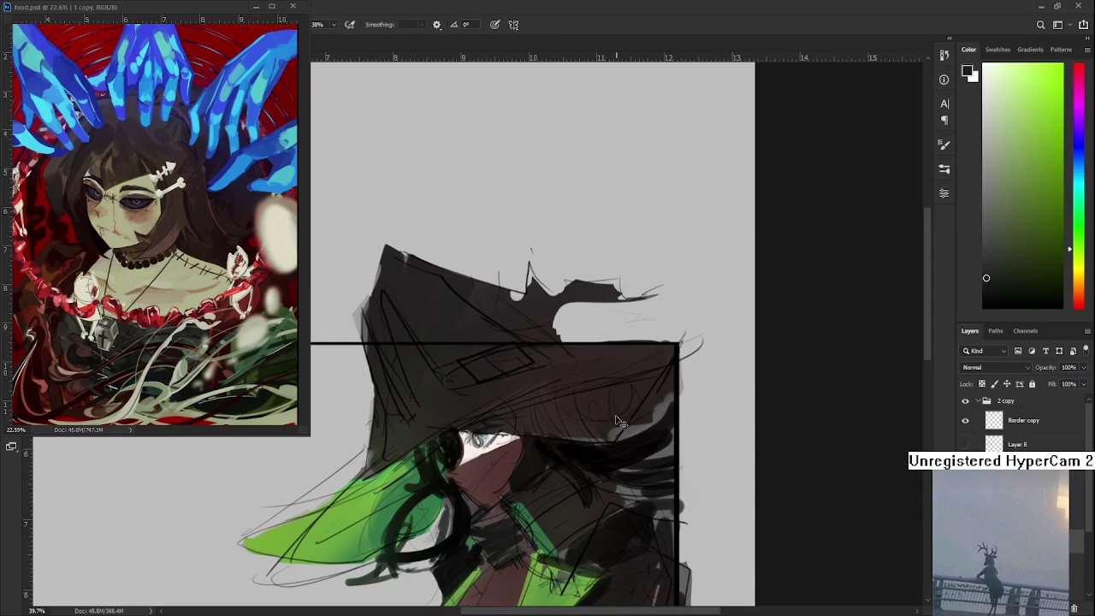
Sample dark reddish-brown colours from the hat as the new paint colour
{"action": "left_click", "coordinate": [590, 447], "text": "alt"}
{"action": "left_click", "coordinate": [606, 400], "text": "alt"}
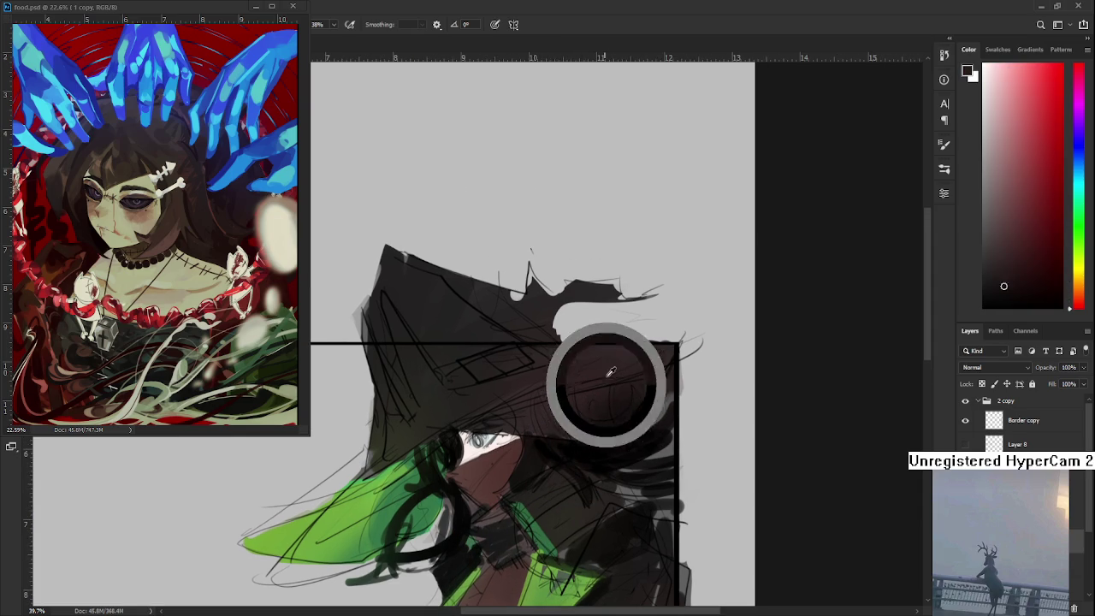
{"action": "left_click", "coordinate": [595, 398], "text": "alt"}
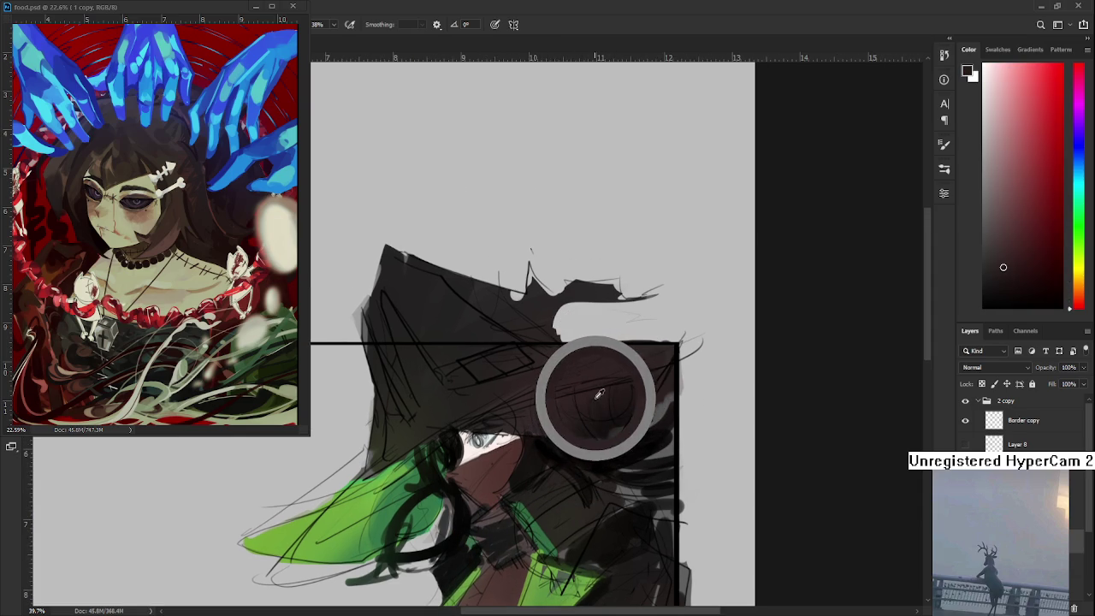
{"action": "left_click", "coordinate": [591, 390], "text": "alt"}
{"action": "mouse_move", "coordinate": [584, 415]}
{"action": "left_mouse_down"}
{"action": "mouse_move", "coordinate": [630, 360]}
{"action": "mouse_move", "coordinate": [547, 404]}
{"action": "left_mouse_up"}
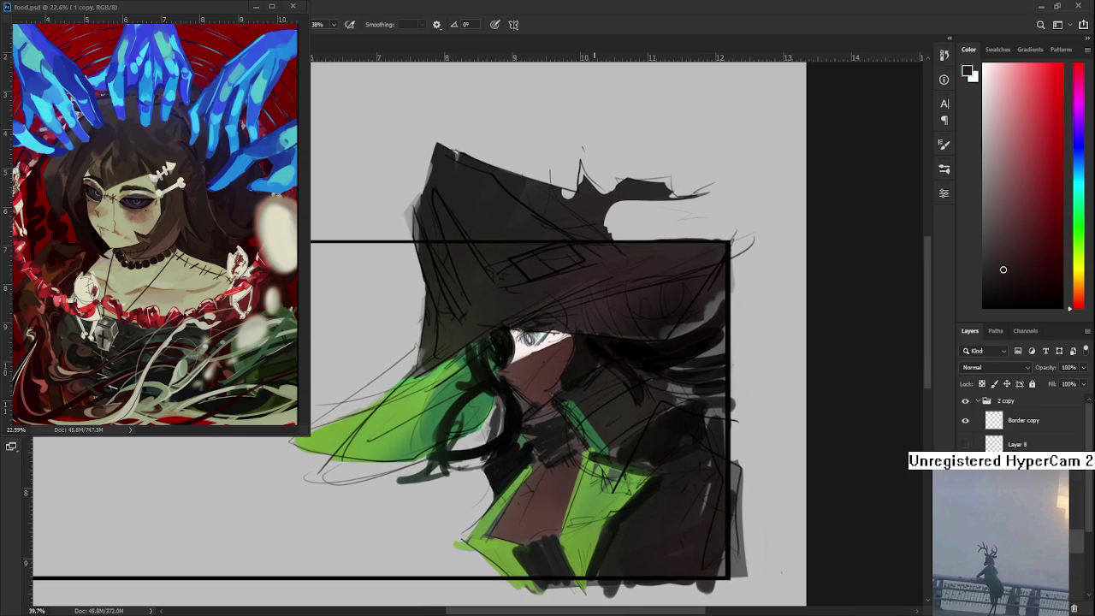
{"action": "scroll", "coordinate": [590, 338], "scroll_direction": "up", "scroll_amount": 2}
Pick a slightly darker dark colour and open the brush settings
{"action": "scroll", "coordinate": [581, 308], "scroll_direction": "down", "scroll_amount": 3}
{"action": "scroll", "coordinate": [584, 308], "scroll_direction": "up", "scroll_amount": 1}
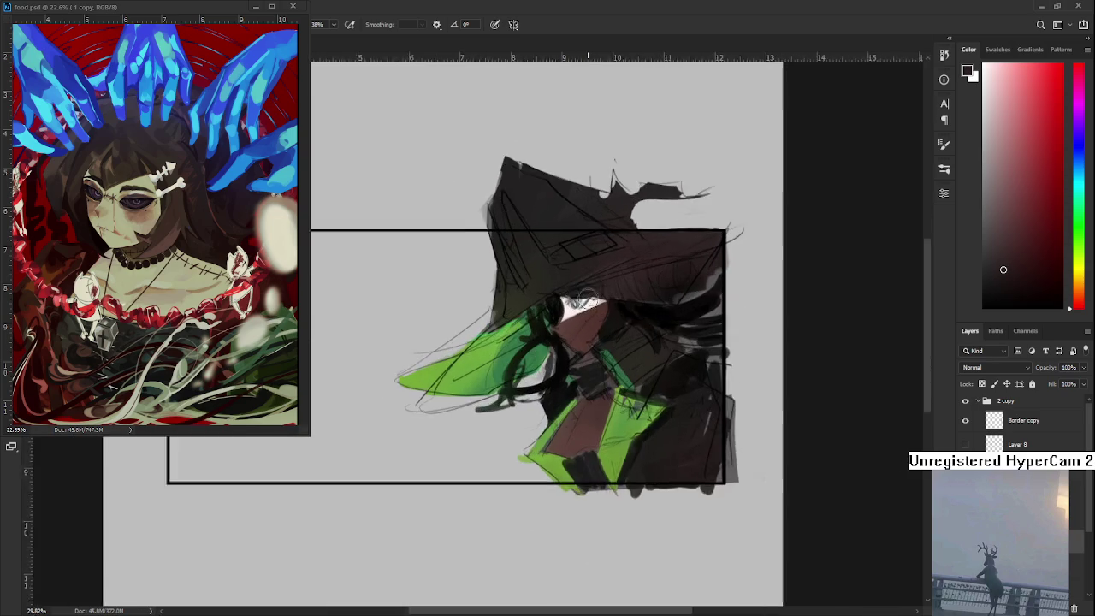
{"action": "scroll", "coordinate": [589, 297], "scroll_direction": "up", "scroll_amount": 1}
{"action": "left_click_drag", "start_coordinate": [588, 297], "coordinate": [551, 425]}
{"action": "scroll", "coordinate": [591, 362], "scroll_direction": "up", "scroll_amount": 1}
{"action": "left_click", "coordinate": [983, 276]}
{"action": "left_click_drag", "start_coordinate": [984, 276], "coordinate": [969, 289]}
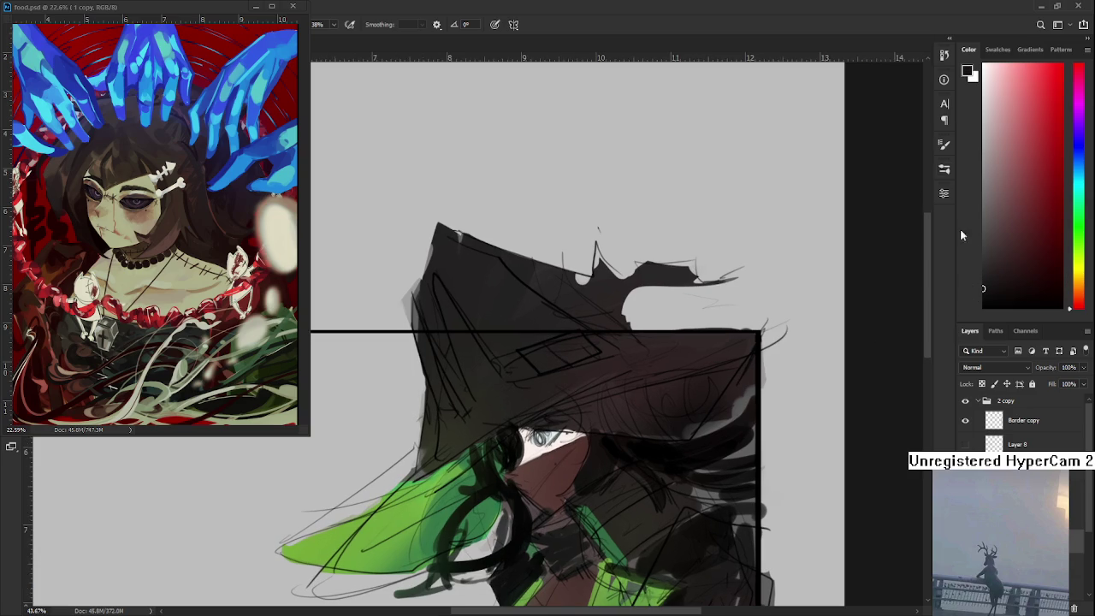
{"action": "left_click", "coordinate": [946, 170]}
Sample pure black and paint a dark band across the hat with small touch-ups
{"action": "left_click", "coordinate": [618, 451], "text": "alt"}
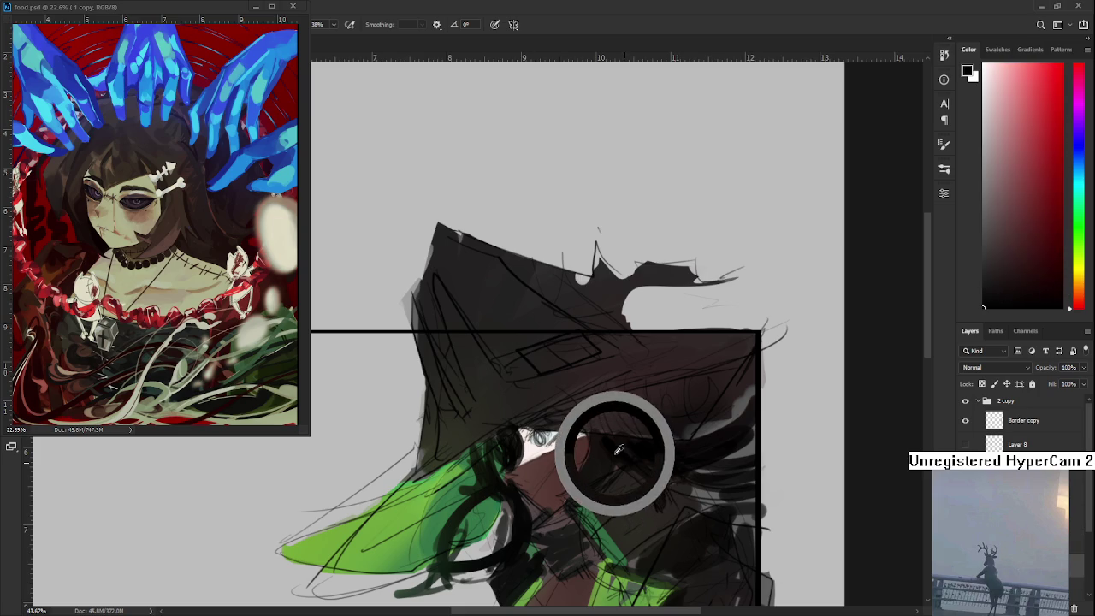
{"action": "left_click_drag", "start_coordinate": [504, 366], "coordinate": [609, 343]}
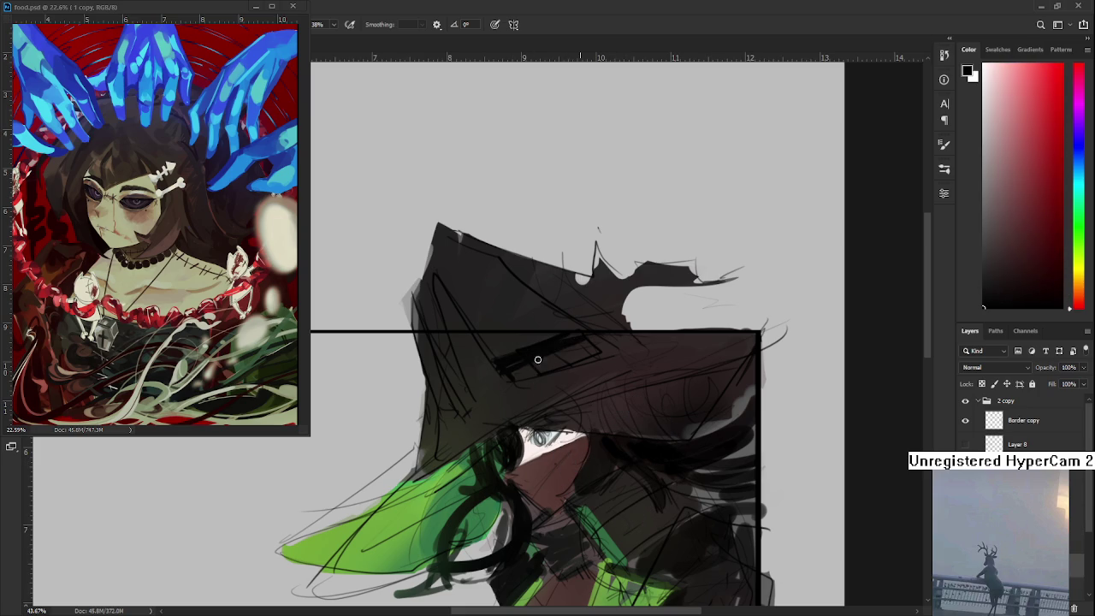
{"action": "mouse_move", "coordinate": [457, 389]}
{"action": "left_mouse_down"}
{"action": "mouse_move", "coordinate": [464, 410]}
{"action": "mouse_move", "coordinate": [475, 405]}
{"action": "mouse_move", "coordinate": [459, 386]}
{"action": "left_mouse_up"}
{"action": "left_click", "coordinate": [603, 341], "text": "alt"}
Choose a dark olive in the Color panel and paint the cross-shaped emblem along the band
{"action": "left_click_drag", "start_coordinate": [606, 335], "coordinate": [425, 503], "text": "alt"}
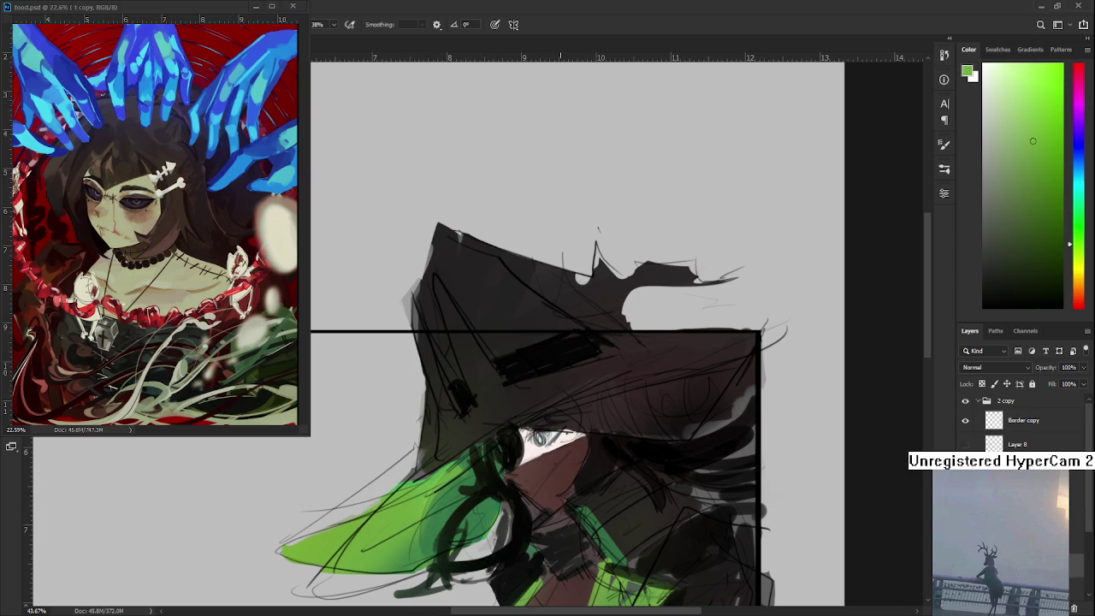
{"action": "left_click_drag", "start_coordinate": [1088, 250], "coordinate": [1088, 274]}
{"action": "left_click", "coordinate": [1035, 204]}
{"action": "mouse_move", "coordinate": [513, 346]}
{"action": "left_mouse_down"}
{"action": "mouse_move", "coordinate": [530, 376]}
{"action": "mouse_move", "coordinate": [563, 342]}
{"action": "mouse_move", "coordinate": [572, 364]}
{"action": "left_mouse_up"}
{"action": "key", "text": "ctrl+z"}
{"action": "key", "text": "ctrl+z"}
{"action": "key", "text": "ctrl+z"}
{"action": "left_click", "coordinate": [1014, 240]}
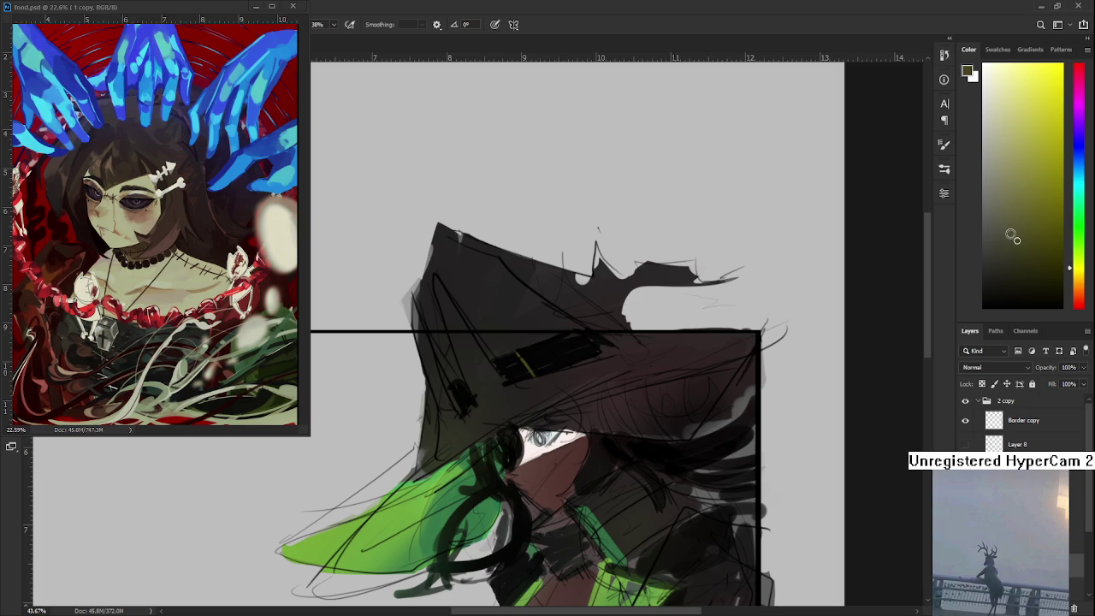
{"action": "left_click_drag", "start_coordinate": [518, 359], "coordinate": [567, 340]}
{"action": "left_click_drag", "start_coordinate": [570, 346], "coordinate": [609, 344]}
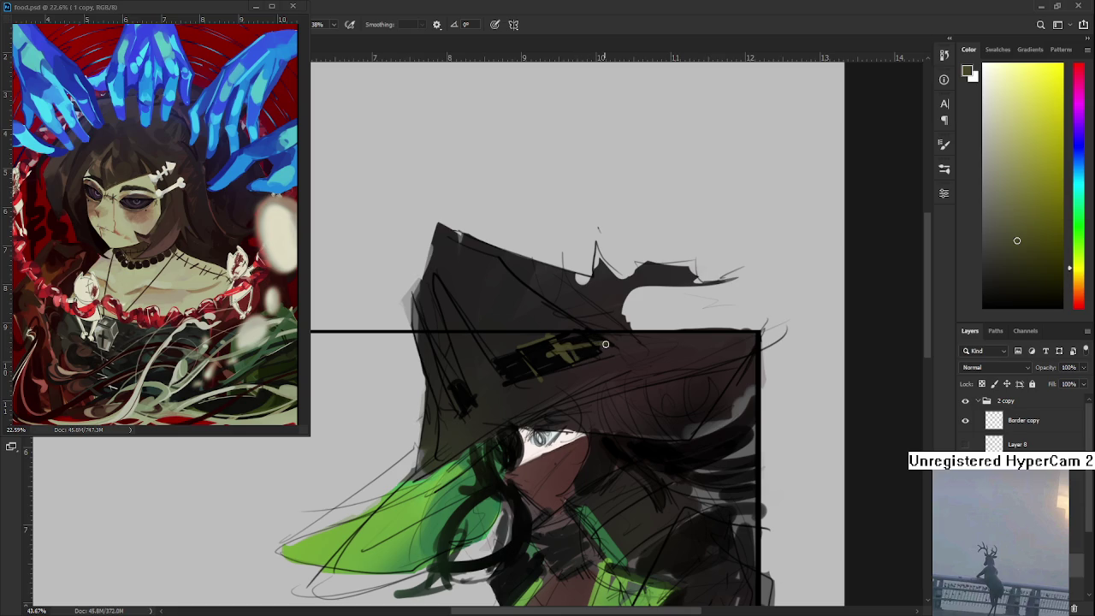
{"action": "scroll", "coordinate": [630, 353], "scroll_direction": "down", "scroll_amount": 3}
{"action": "scroll", "coordinate": [624, 334], "scroll_direction": "down", "scroll_amount": 1}
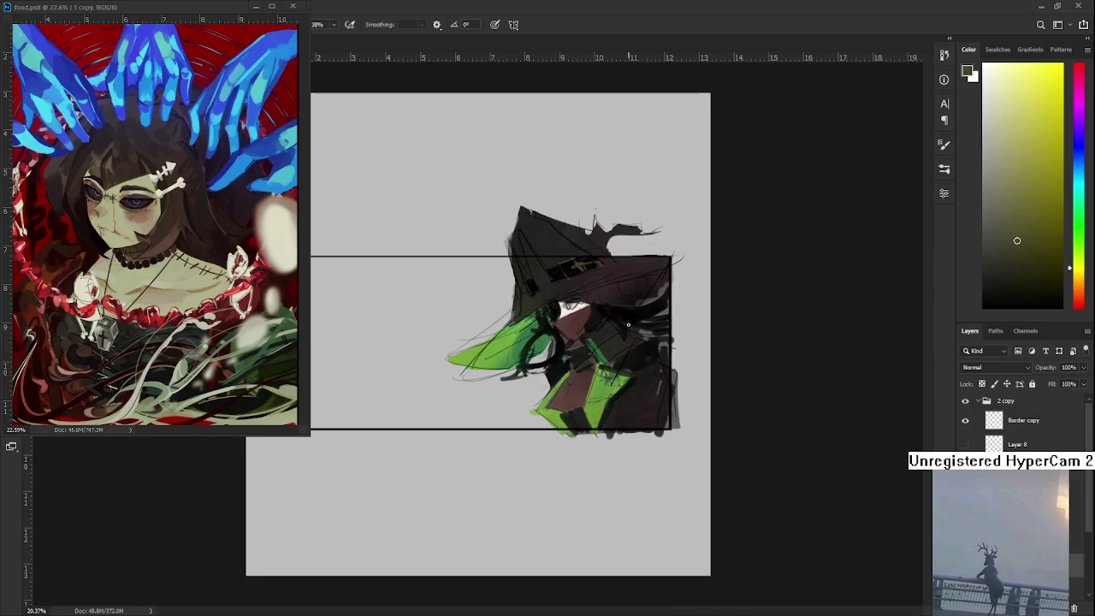
{"action": "scroll", "coordinate": [616, 308], "scroll_direction": "up", "scroll_amount": 3}
{"action": "scroll", "coordinate": [612, 292], "scroll_direction": "down", "scroll_amount": 1}
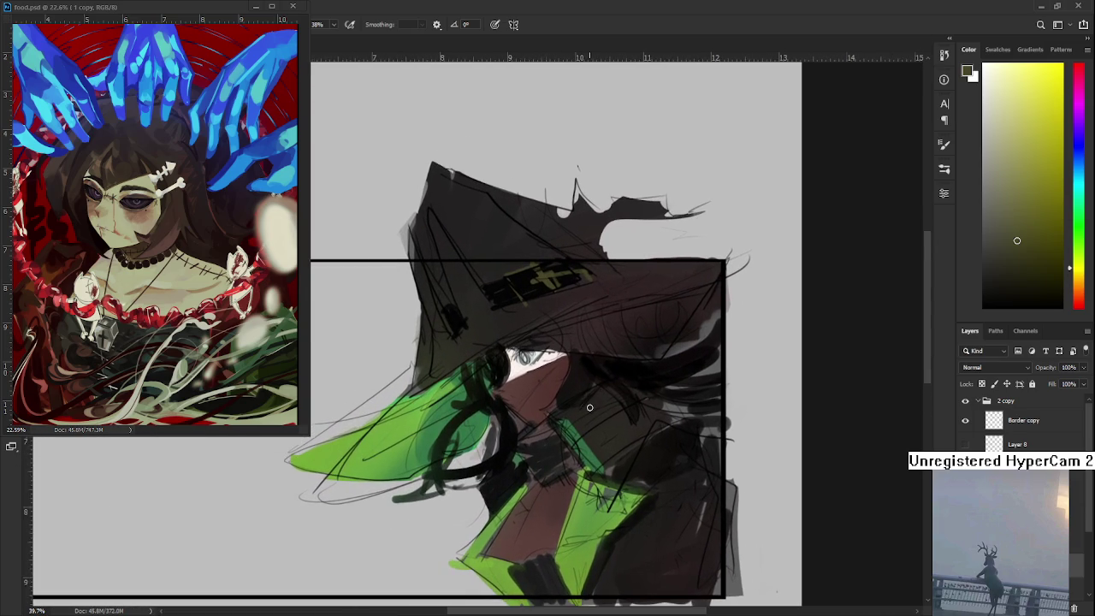
{"action": "scroll", "coordinate": [589, 407], "scroll_direction": "down", "scroll_amount": 2}
{"action": "scroll", "coordinate": [590, 407], "scroll_direction": "up", "scroll_amount": 1}
{"action": "scroll", "coordinate": [589, 407], "scroll_direction": "up", "scroll_amount": 2}
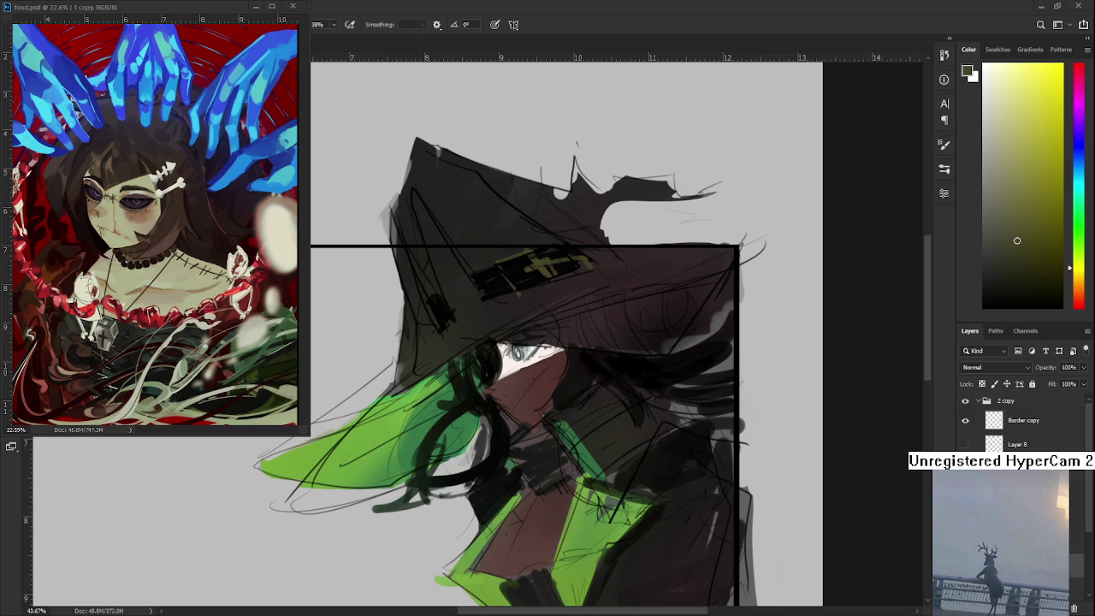
{"action": "scroll", "coordinate": [596, 385], "scroll_direction": "down", "scroll_amount": 5}
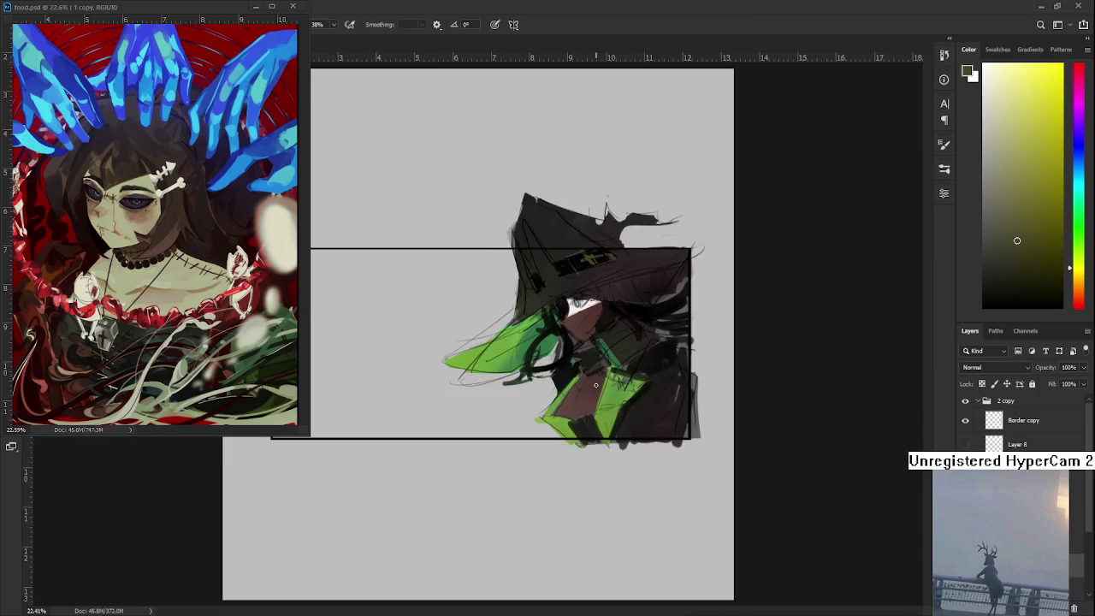
{"action": "scroll", "coordinate": [599, 368], "scroll_direction": "up", "scroll_amount": 3}
{"action": "scroll", "coordinate": [615, 330], "scroll_direction": "up", "scroll_amount": 3}
{"action": "scroll", "coordinate": [615, 330], "scroll_direction": "up", "scroll_amount": 3}
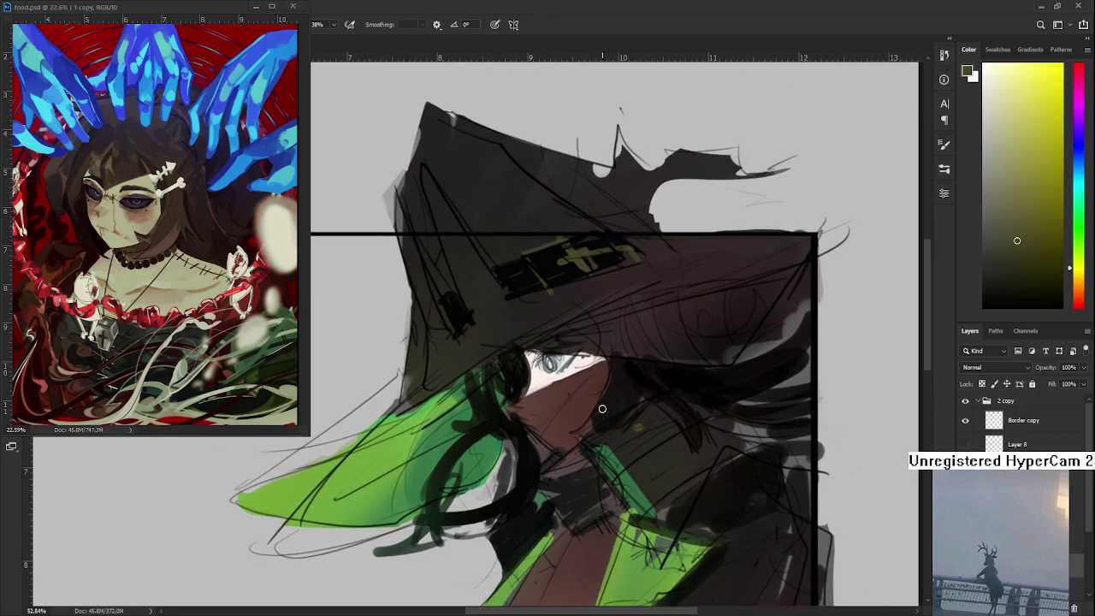
Frame the hat and face, then sample black from the dark eye area
{"action": "scroll", "coordinate": [519, 379], "scroll_direction": "down", "scroll_amount": 3}
{"action": "scroll", "coordinate": [513, 394], "scroll_direction": "up", "scroll_amount": 5}
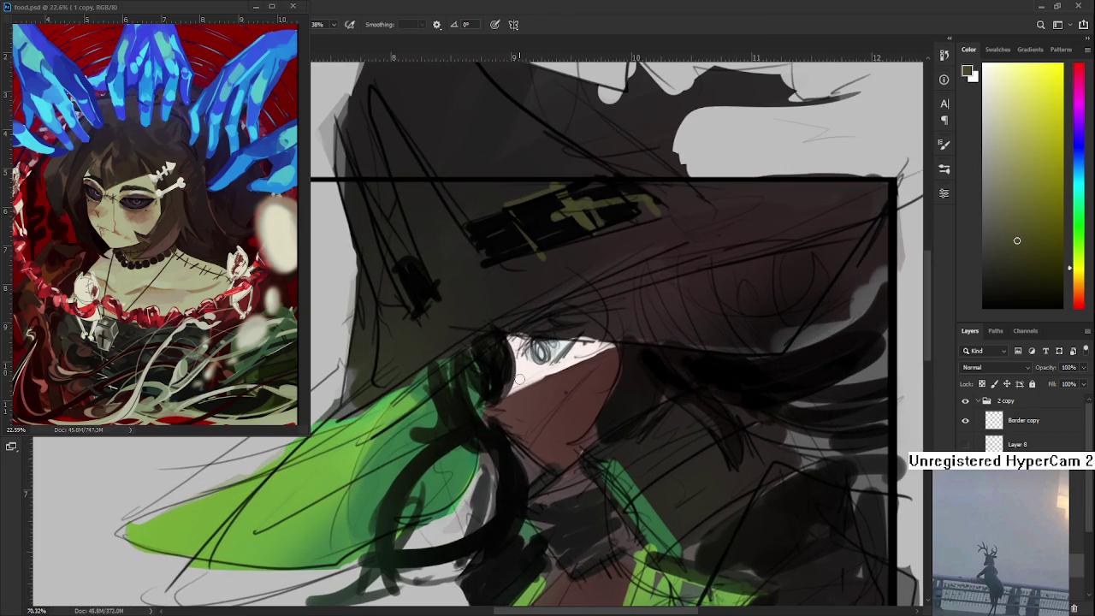
{"action": "scroll", "coordinate": [495, 432], "scroll_direction": "down", "scroll_amount": 1}
{"action": "left_click_drag", "start_coordinate": [495, 431], "coordinate": [576, 356]}
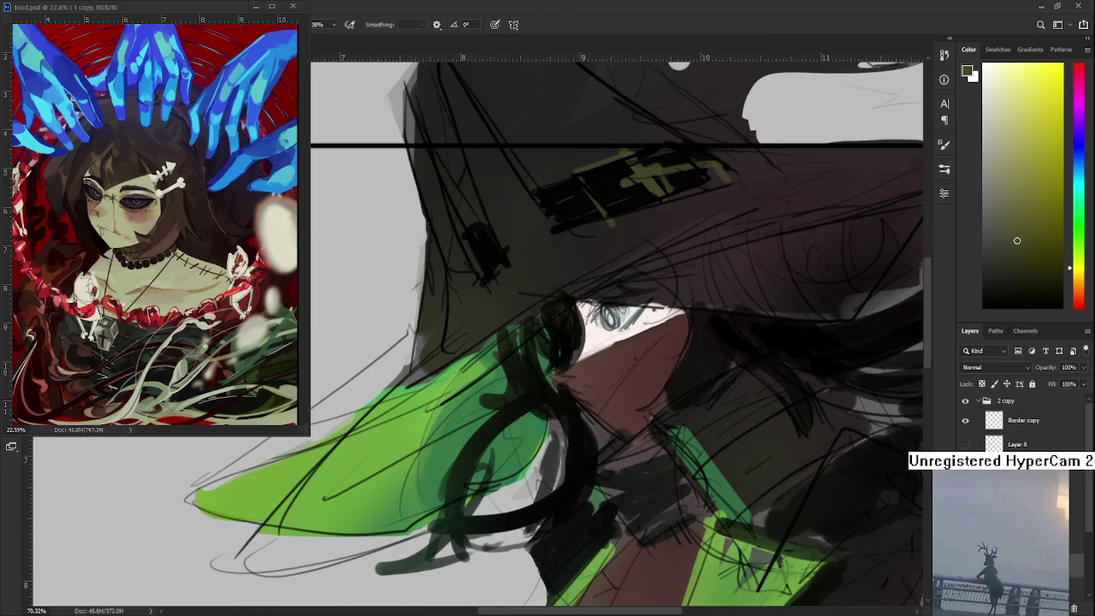
{"action": "scroll", "coordinate": [638, 483], "scroll_direction": "down", "scroll_amount": 1}
{"action": "scroll", "coordinate": [638, 484], "scroll_direction": "down", "scroll_amount": 1}
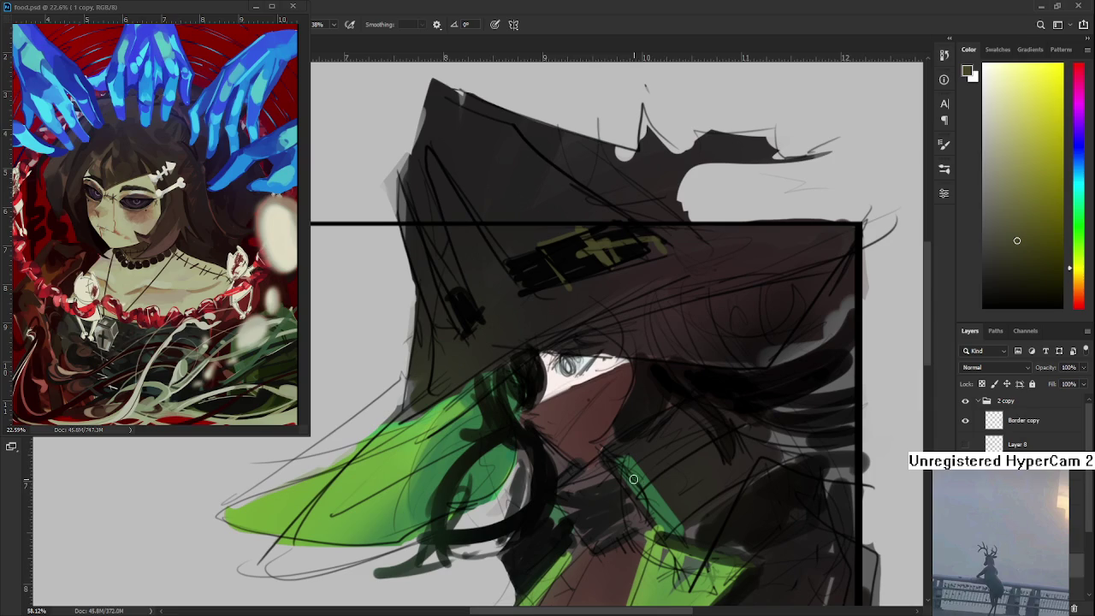
{"action": "left_click", "coordinate": [530, 387], "text": "alt"}
{"action": "left_click_drag", "start_coordinate": [581, 364], "coordinate": [556, 394]}
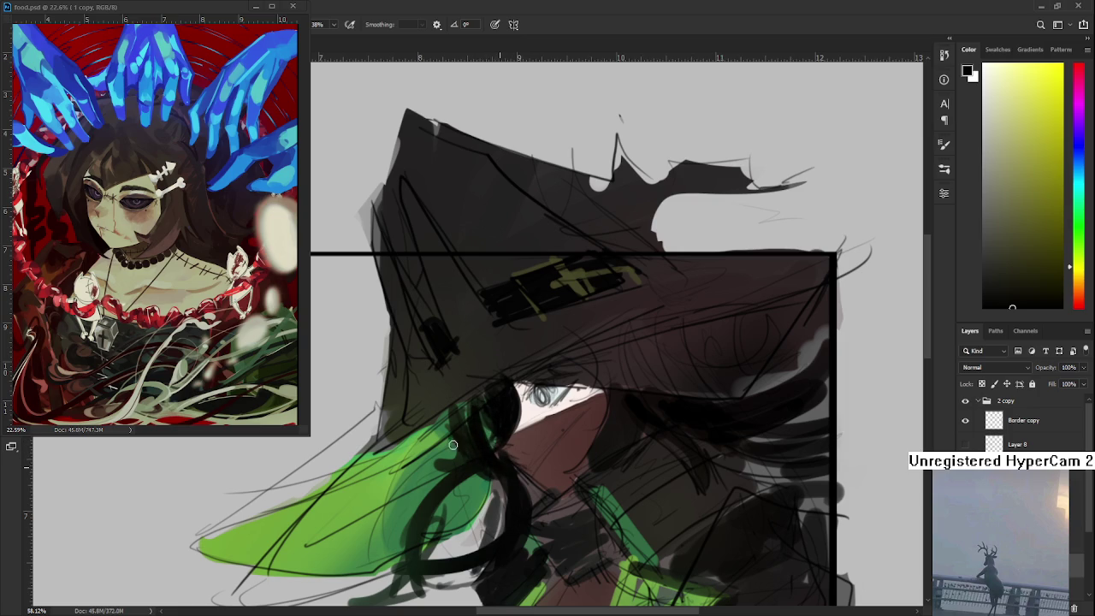
Dab small dark strands over the eye and tilt the view about 20° clockwise
{"action": "left_click_drag", "start_coordinate": [484, 456], "coordinate": [494, 462]}
{"action": "left_click_drag", "start_coordinate": [590, 387], "coordinate": [588, 390]}
{"action": "key", "text": "r"}
{"action": "left_click_drag", "start_coordinate": [502, 482], "coordinate": [458, 434]}
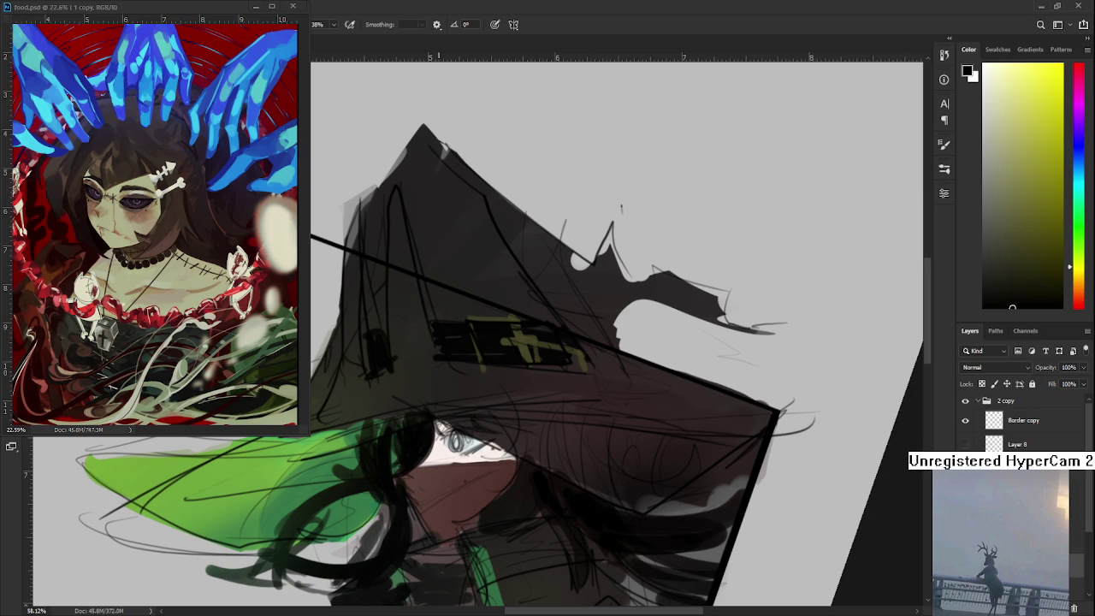
Turn the canvas view back upright and centre the portrait
{"action": "left_click_drag", "start_coordinate": [510, 463], "coordinate": [528, 432]}
{"action": "scroll", "coordinate": [529, 431], "scroll_direction": "down", "scroll_amount": 1}
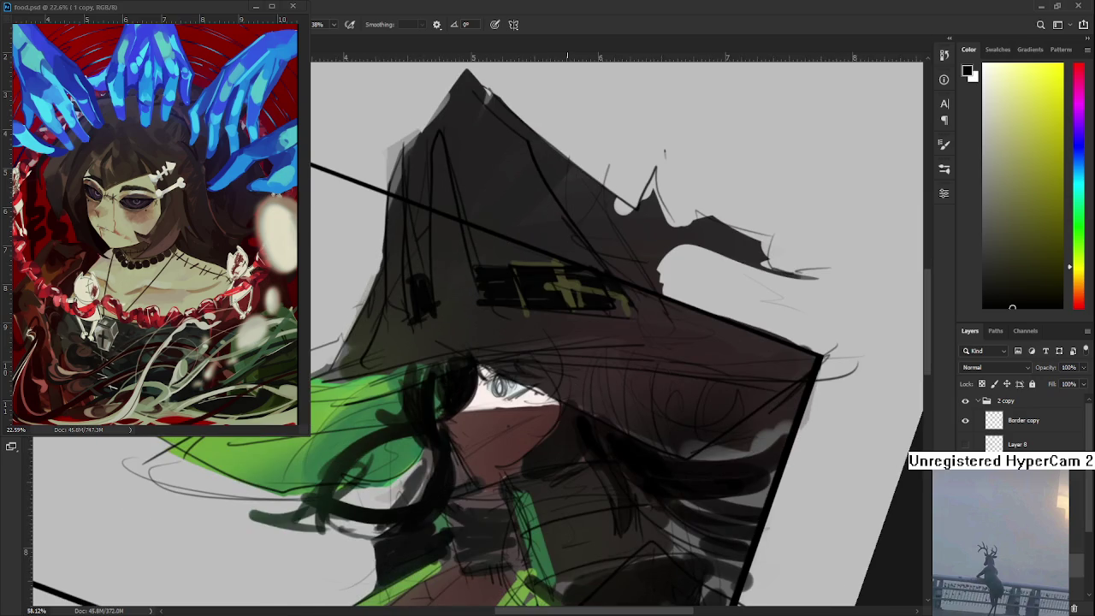
{"action": "scroll", "coordinate": [528, 432], "scroll_direction": "down", "scroll_amount": 2}
{"action": "scroll", "coordinate": [528, 431], "scroll_direction": "down", "scroll_amount": 2}
{"action": "scroll", "coordinate": [568, 337], "scroll_direction": "up", "scroll_amount": 4}
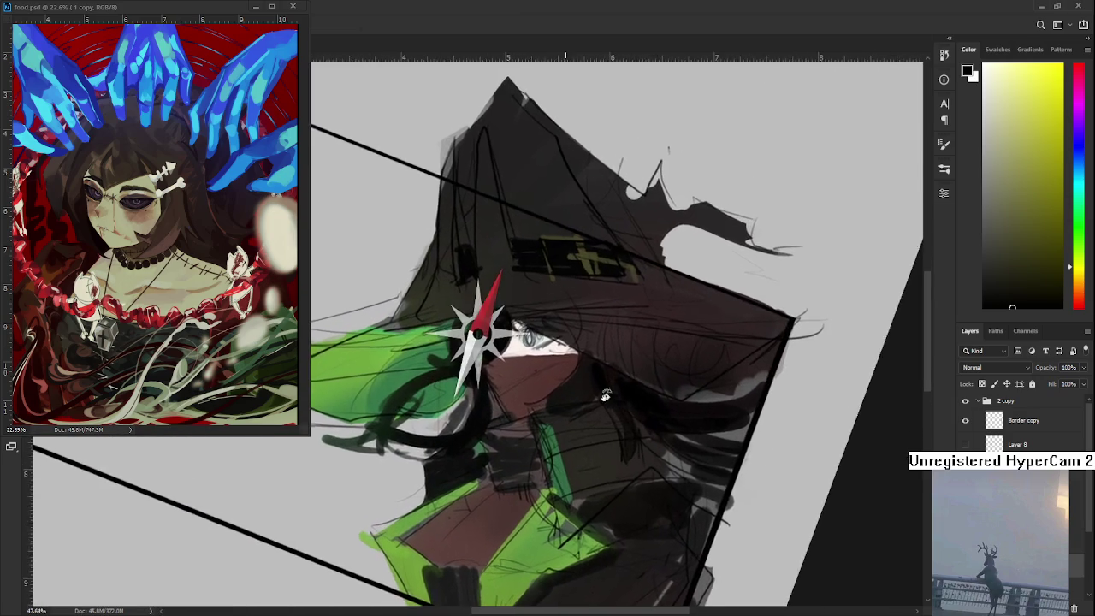
{"action": "left_click_drag", "start_coordinate": [568, 336], "coordinate": [599, 342]}
{"action": "scroll", "coordinate": [607, 342], "scroll_direction": "down", "scroll_amount": 2}
{"action": "scroll", "coordinate": [621, 345], "scroll_direction": "down", "scroll_amount": 2}
{"action": "scroll", "coordinate": [622, 345], "scroll_direction": "up", "scroll_amount": 3}
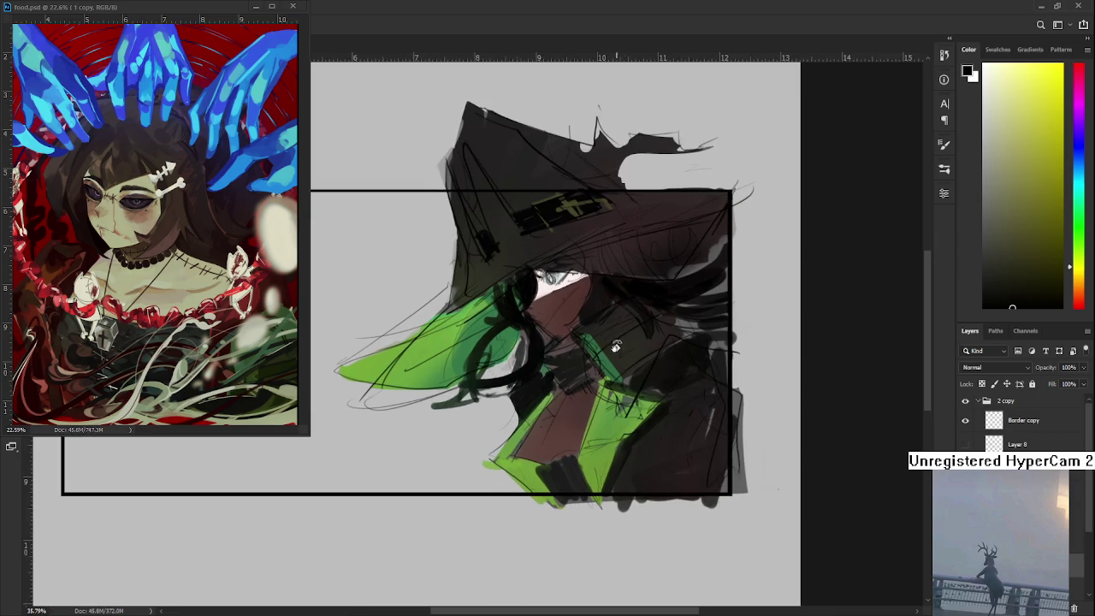
{"action": "scroll", "coordinate": [599, 351], "scroll_direction": "down", "scroll_amount": 2}
{"action": "scroll", "coordinate": [581, 360], "scroll_direction": "down", "scroll_amount": 1}
{"action": "scroll", "coordinate": [582, 360], "scroll_direction": "up", "scroll_amount": 1}
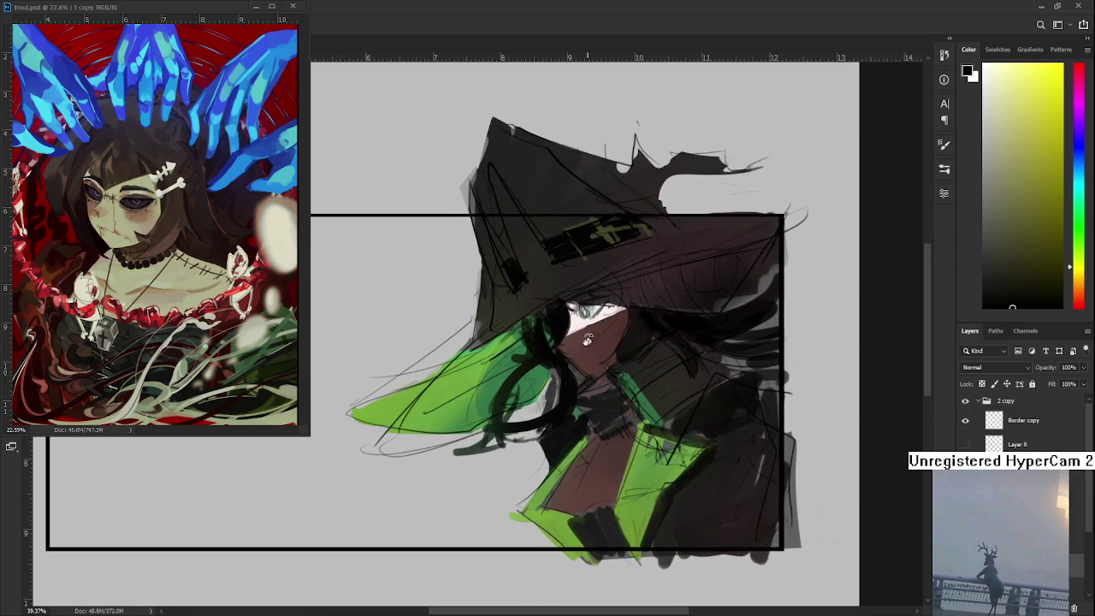
{"action": "scroll", "coordinate": [589, 340], "scroll_direction": "up", "scroll_amount": 1}
{"action": "scroll", "coordinate": [649, 380], "scroll_direction": "up", "scroll_amount": 1}
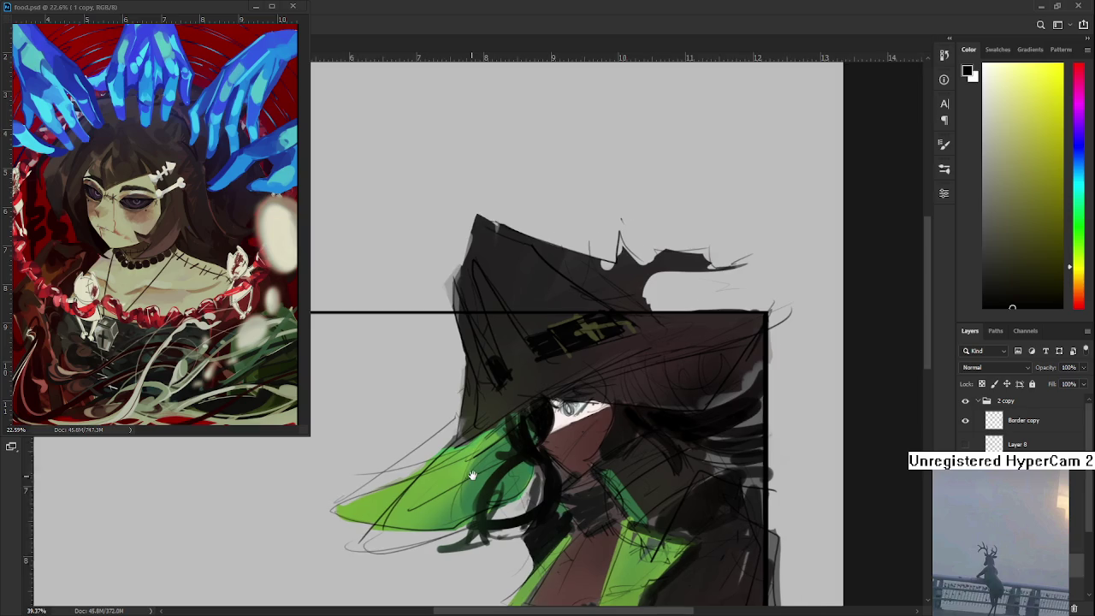
{"action": "left_click_drag", "start_coordinate": [470, 476], "coordinate": [488, 449]}
{"action": "scroll", "coordinate": [488, 449], "scroll_direction": "down", "scroll_amount": 1}
{"action": "scroll", "coordinate": [487, 449], "scroll_direction": "down", "scroll_amount": 1}
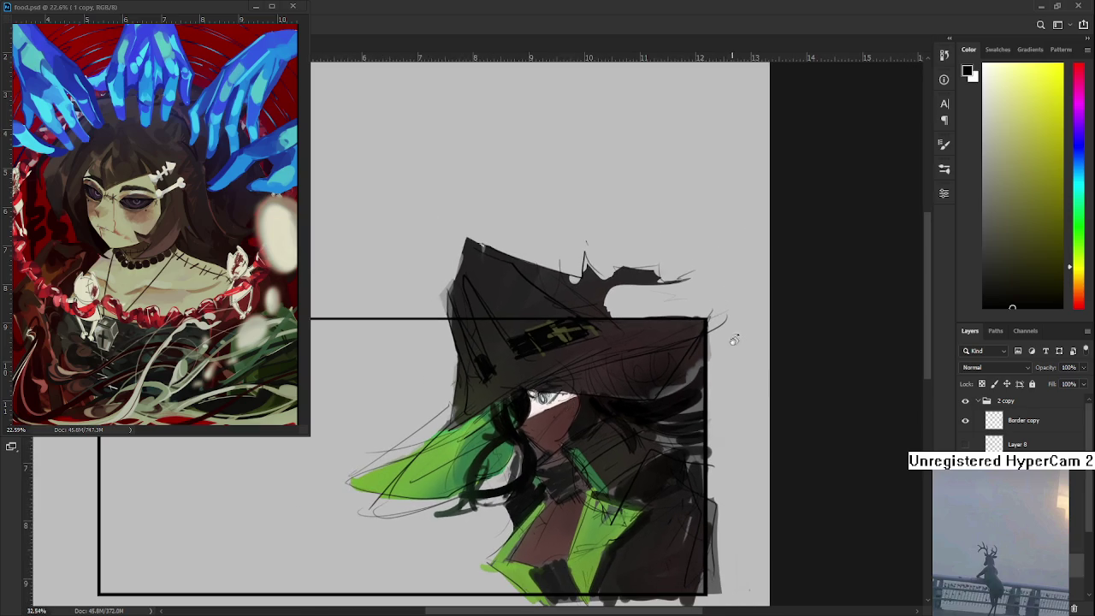
Fill in the hat's right side with sampled dark reddish-brown paint
{"action": "left_click", "coordinate": [645, 368], "text": "alt"}
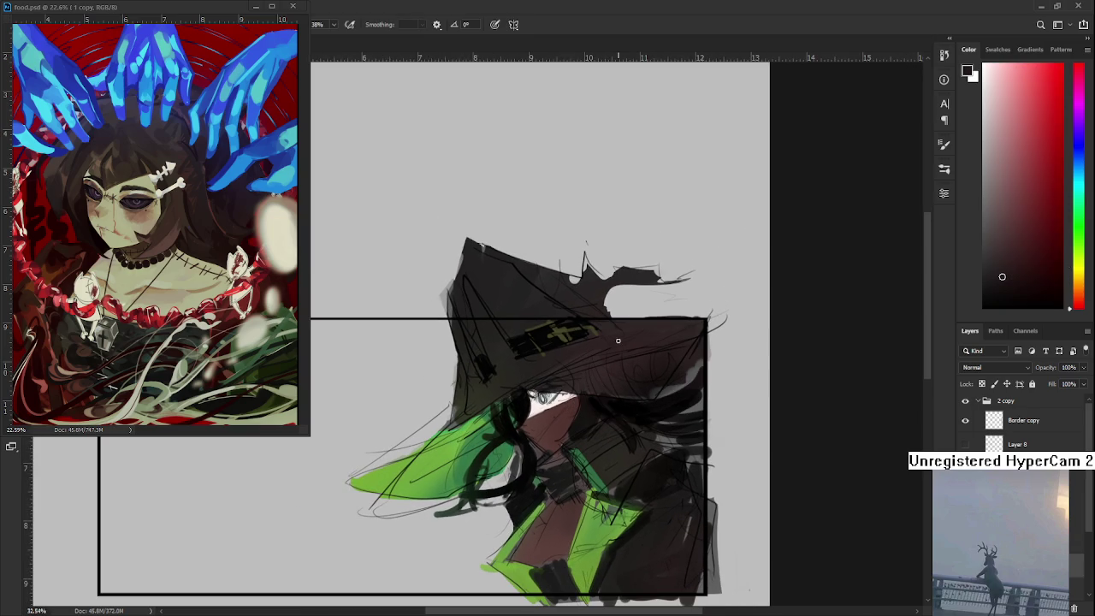
{"action": "left_click_drag", "start_coordinate": [648, 395], "coordinate": [697, 369]}
{"action": "left_click", "coordinate": [660, 368], "text": "alt"}
{"action": "mouse_move", "coordinate": [652, 382]}
{"action": "left_mouse_down"}
{"action": "mouse_move", "coordinate": [688, 376]}
{"action": "mouse_move", "coordinate": [650, 385]}
{"action": "left_mouse_up"}
{"action": "left_click", "coordinate": [655, 396], "text": "alt"}
{"action": "left_click", "coordinate": [655, 389], "text": "alt"}
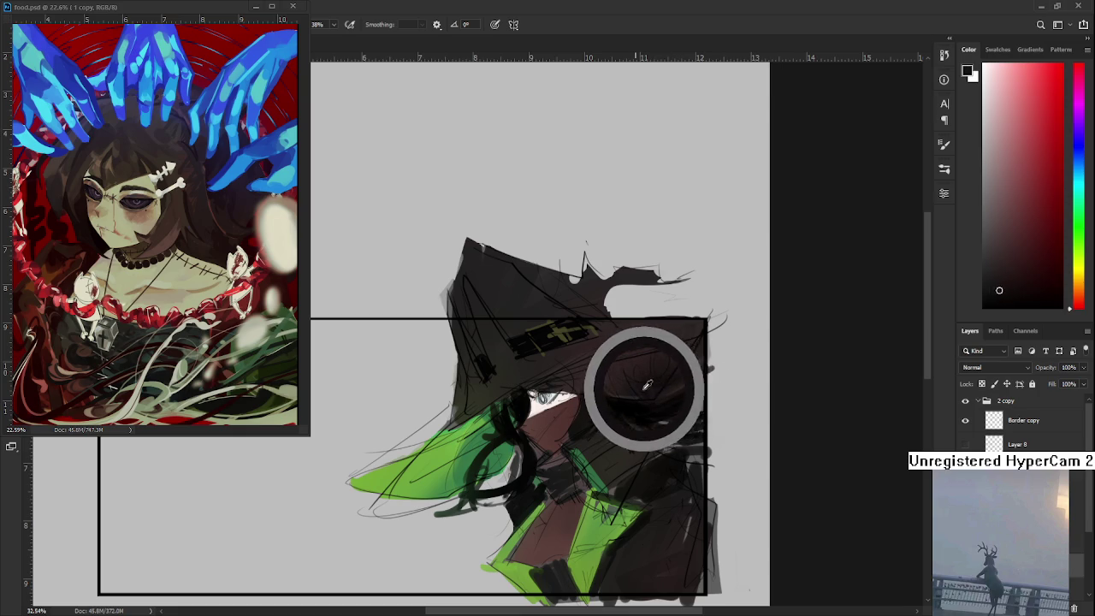
Sample colours from the face and hat edge, then save the painting
{"action": "mouse_move", "coordinate": [650, 385]}
{"action": "left_mouse_down"}
{"action": "mouse_move", "coordinate": [571, 397]}
{"action": "mouse_move", "coordinate": [489, 380]}
{"action": "mouse_move", "coordinate": [476, 363]}
{"action": "mouse_move", "coordinate": [462, 395]}
{"action": "left_mouse_up"}
{"action": "left_click", "coordinate": [488, 368], "text": "alt"}
{"action": "left_click", "coordinate": [490, 372], "text": "alt"}
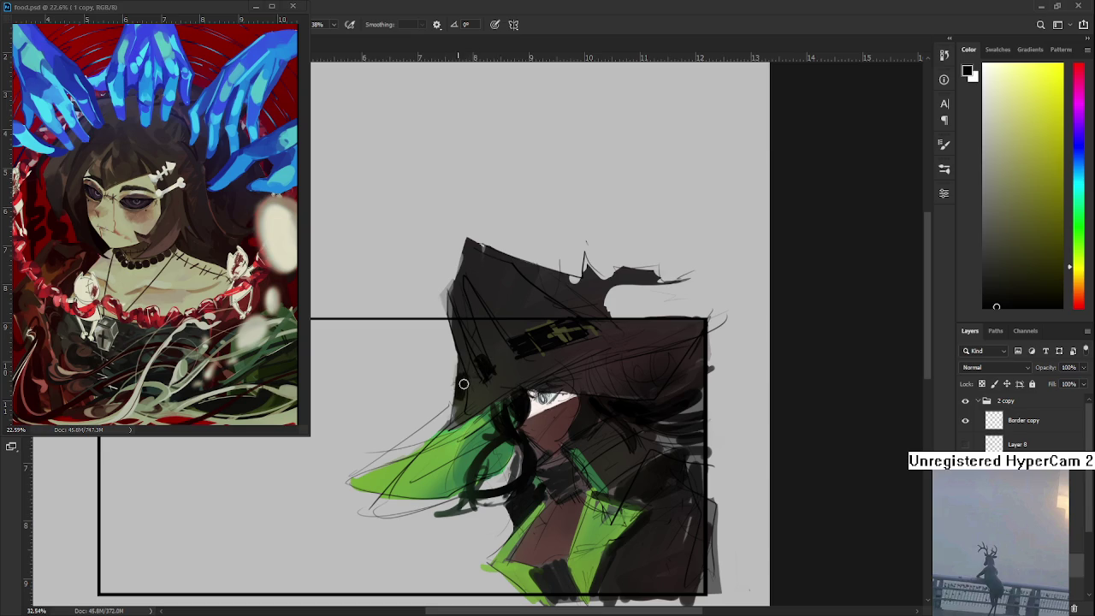
{"action": "left_click", "coordinate": [488, 356], "text": "alt"}
{"action": "key", "text": "ctrl+s"}
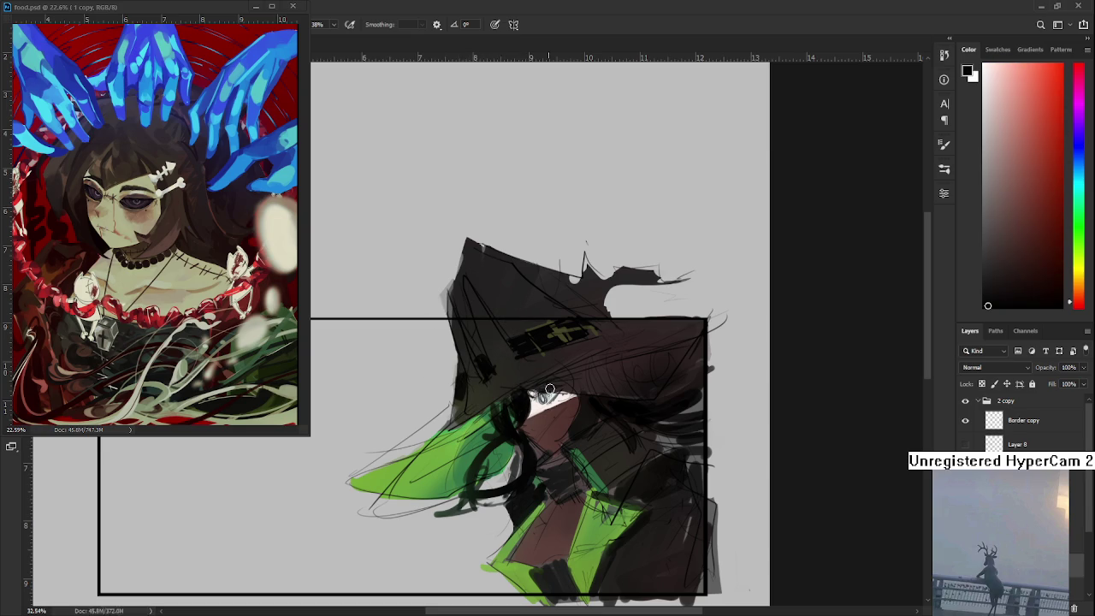
Zoom to the eye, sample its near-white, then resample dark red from the hat
{"action": "scroll", "coordinate": [532, 399], "scroll_direction": "down", "scroll_amount": 1}
{"action": "scroll", "coordinate": [547, 359], "scroll_direction": "up", "scroll_amount": 3}
{"action": "scroll", "coordinate": [567, 313], "scroll_direction": "up", "scroll_amount": 3}
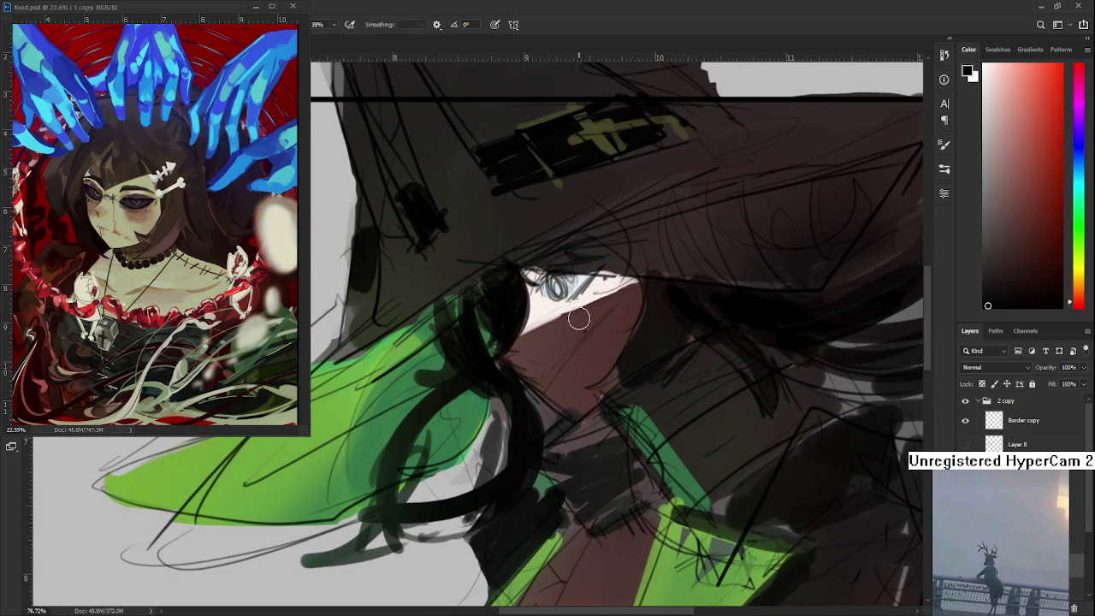
{"action": "mouse_move", "coordinate": [578, 318]}
{"action": "left_mouse_down"}
{"action": "mouse_move", "coordinate": [547, 393]}
{"action": "mouse_move", "coordinate": [544, 442]}
{"action": "left_mouse_up"}
{"action": "left_click", "coordinate": [501, 427], "text": "alt"}
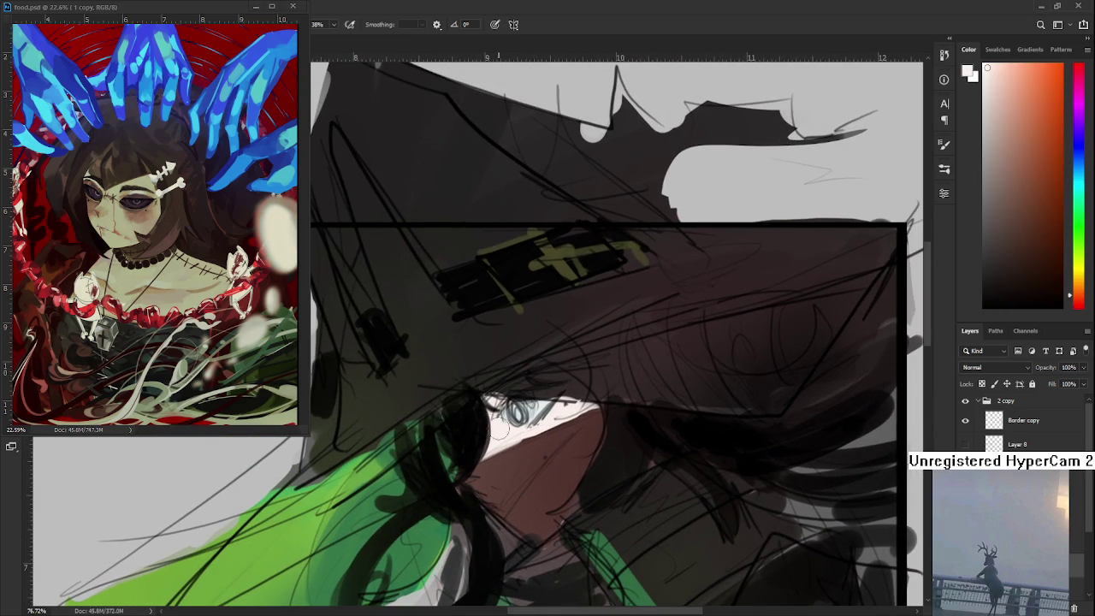
{"action": "scroll", "coordinate": [594, 355], "scroll_direction": "down", "scroll_amount": 1}
{"action": "scroll", "coordinate": [594, 356], "scroll_direction": "down", "scroll_amount": 2}
{"action": "scroll", "coordinate": [624, 342], "scroll_direction": "down", "scroll_amount": 2}
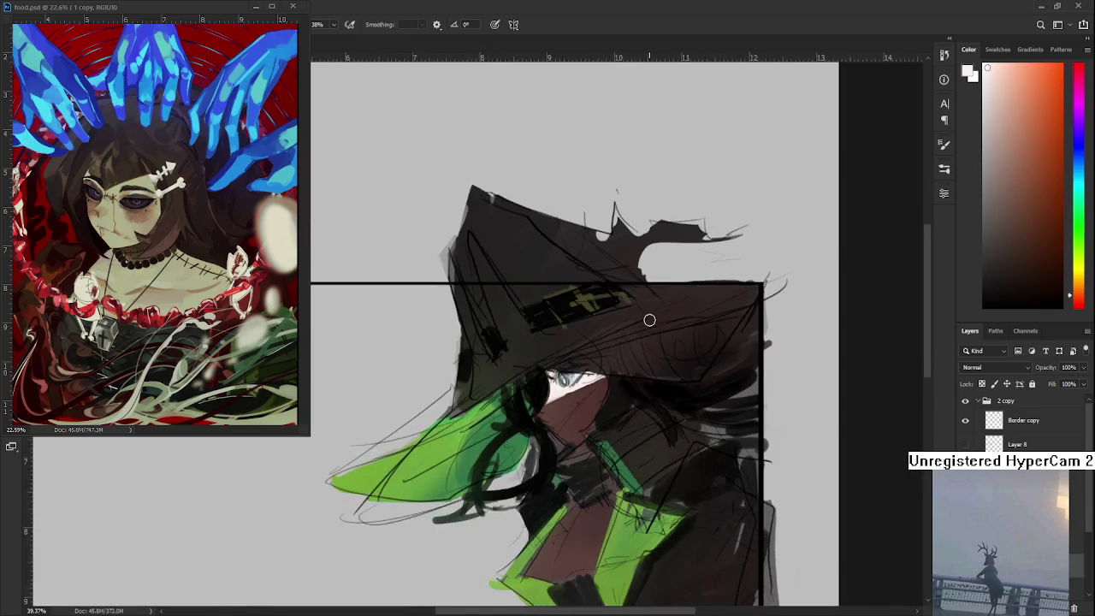
{"action": "scroll", "coordinate": [650, 317], "scroll_direction": "down", "scroll_amount": 1}
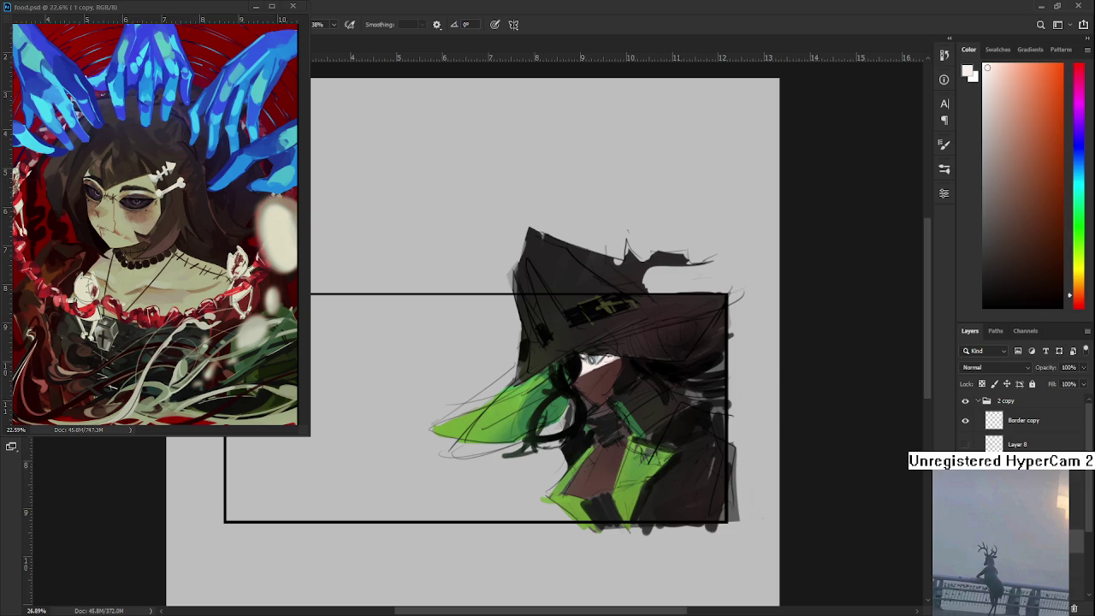
{"action": "left_click", "coordinate": [650, 336], "text": "alt"}
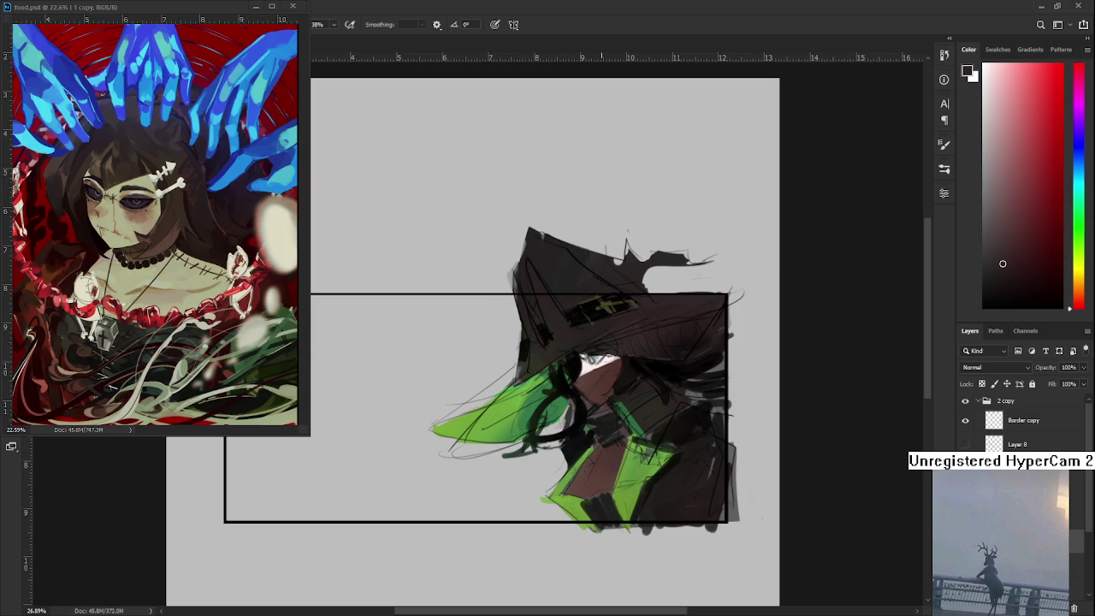
{"action": "scroll", "coordinate": [582, 273], "scroll_direction": "down", "scroll_amount": 1}
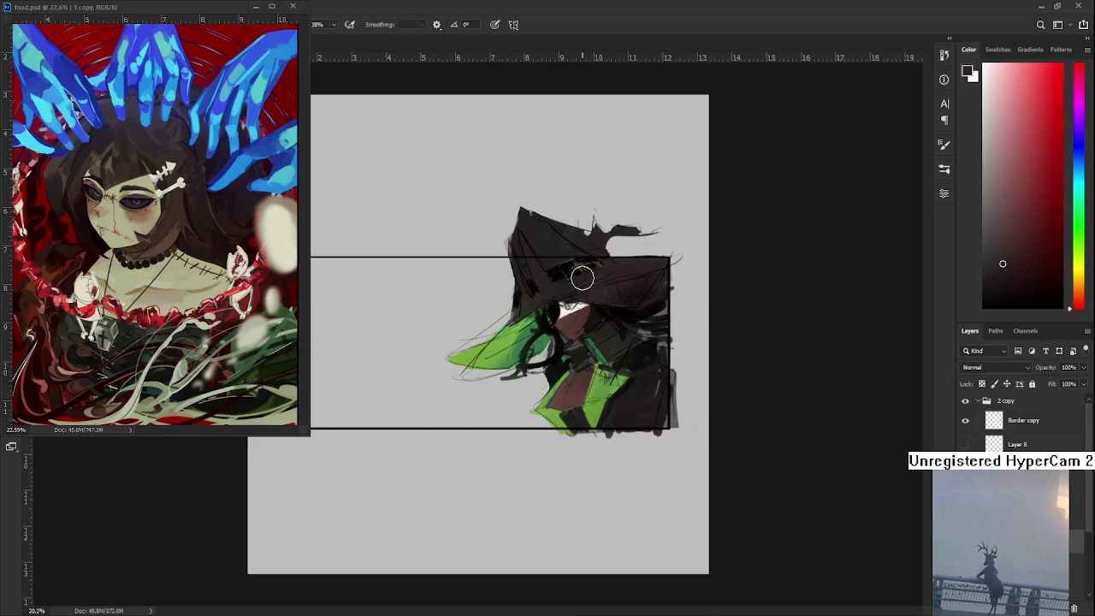
{"action": "scroll", "coordinate": [581, 273], "scroll_direction": "up", "scroll_amount": 1}
{"action": "scroll", "coordinate": [587, 272], "scroll_direction": "up", "scroll_amount": 2}
{"action": "scroll", "coordinate": [587, 272], "scroll_direction": "up", "scroll_amount": 2}
{"action": "scroll", "coordinate": [587, 272], "scroll_direction": "up", "scroll_amount": 2}
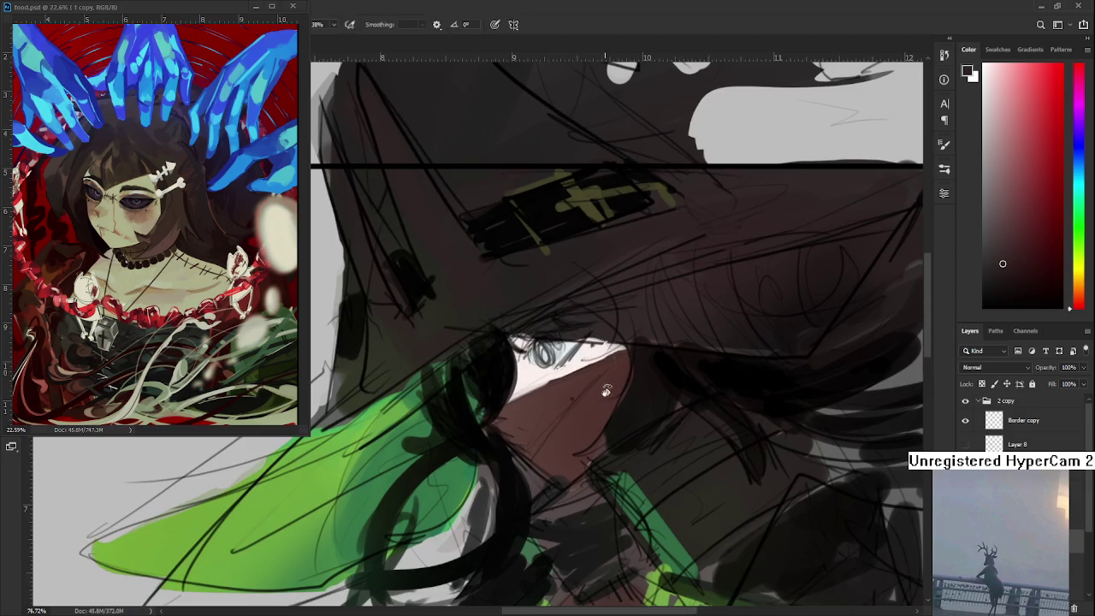
{"action": "left_click_drag", "start_coordinate": [479, 318], "coordinate": [593, 424]}
{"action": "scroll", "coordinate": [593, 425], "scroll_direction": "up", "scroll_amount": 1}
{"action": "scroll", "coordinate": [593, 424], "scroll_direction": "up", "scroll_amount": 1}
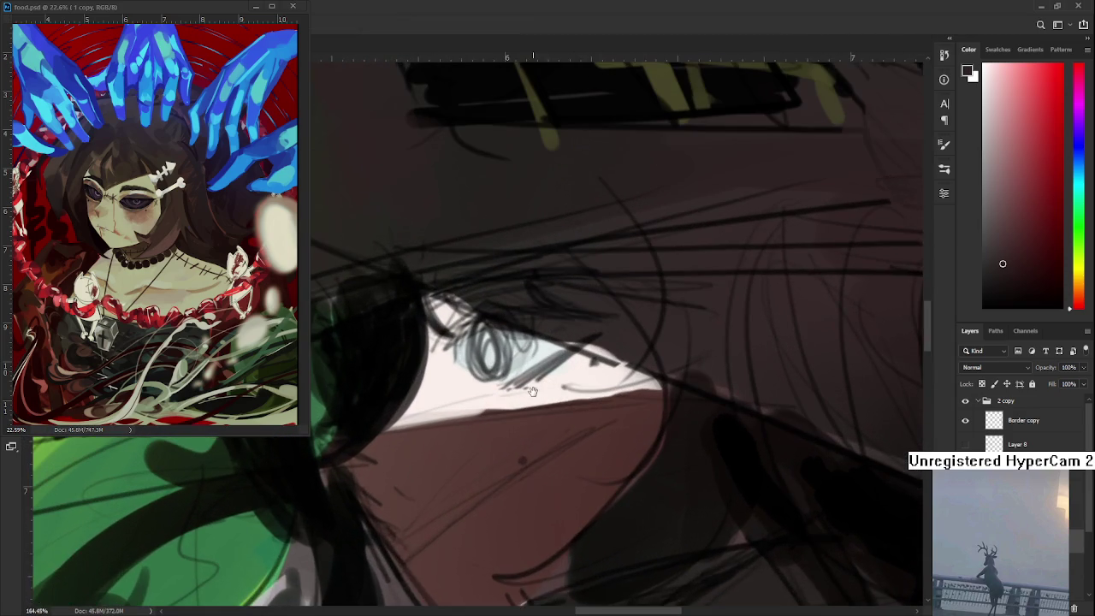
{"action": "scroll", "coordinate": [593, 424], "scroll_direction": "up", "scroll_amount": 1}
{"action": "left_click_drag", "start_coordinate": [496, 487], "coordinate": [550, 489]}
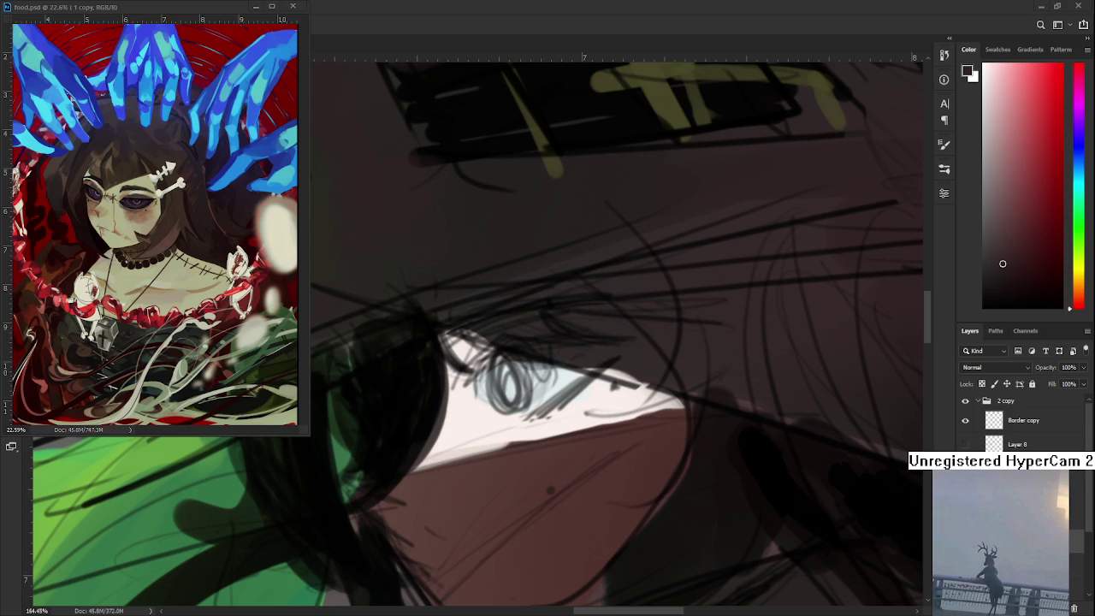
{"action": "scroll", "coordinate": [738, 251], "scroll_direction": "up", "scroll_amount": 1}
{"action": "scroll", "coordinate": [737, 250], "scroll_direction": "up", "scroll_amount": 1}
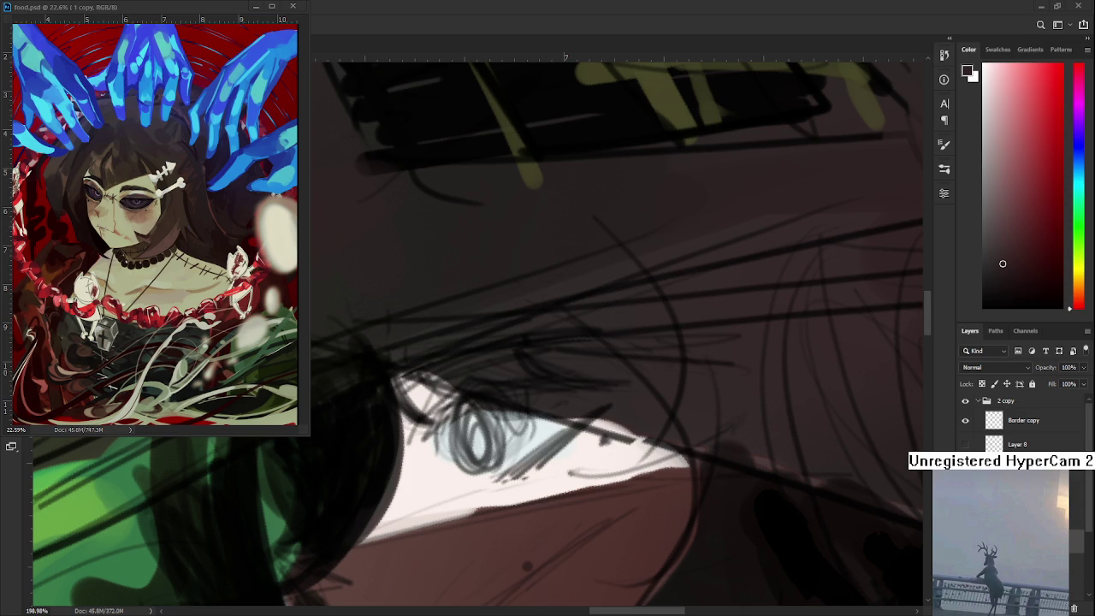
{"action": "scroll", "coordinate": [791, 367], "scroll_direction": "down", "scroll_amount": 2}
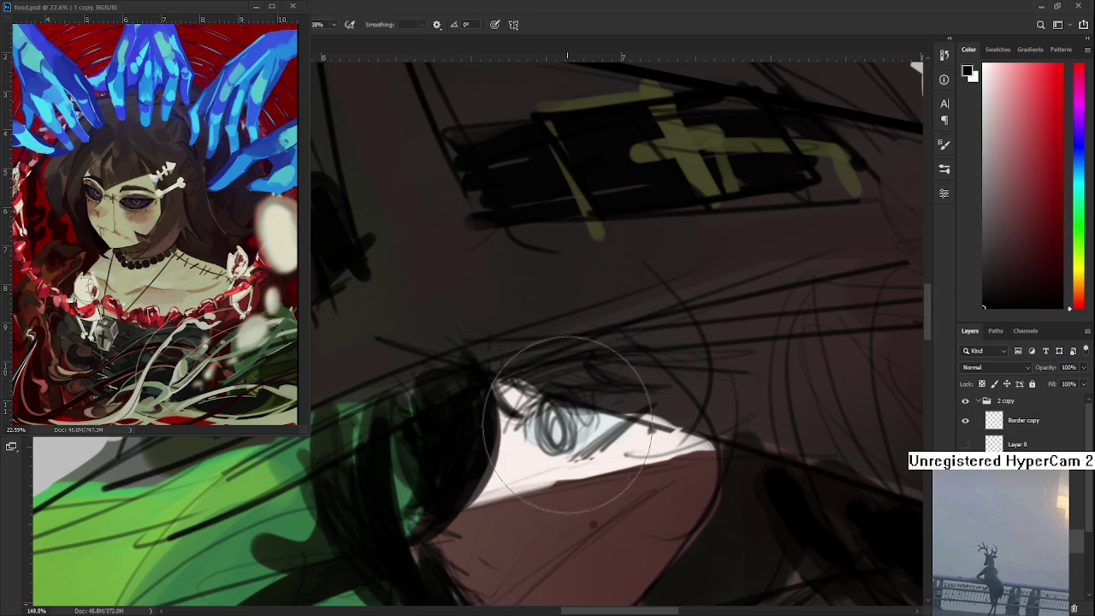
{"action": "left_click", "coordinate": [586, 399]}
{"action": "key", "text": "ctrl+z"}
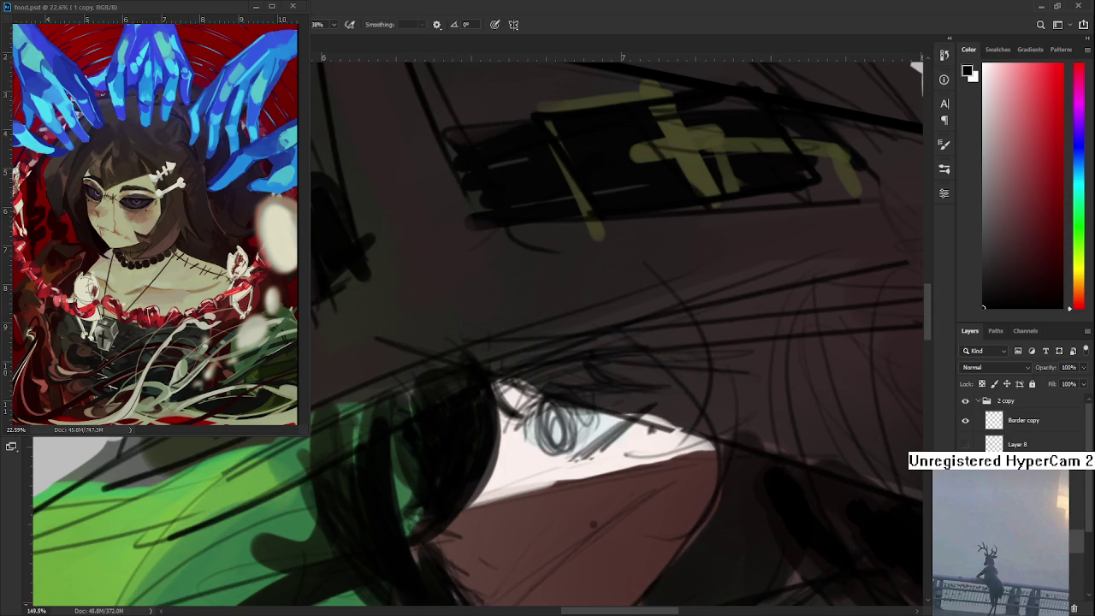
{"action": "scroll", "coordinate": [416, 403], "scroll_direction": "down", "scroll_amount": 2}
{"action": "scroll", "coordinate": [415, 403], "scroll_direction": "down", "scroll_amount": 2}
{"action": "scroll", "coordinate": [599, 428], "scroll_direction": "down", "scroll_amount": 3}
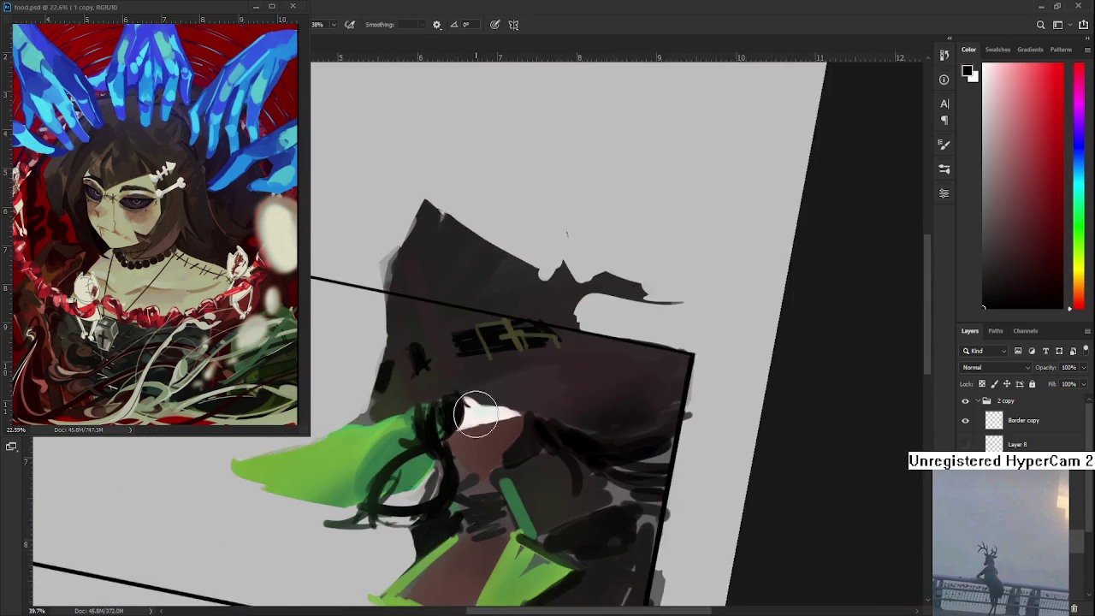
Level the rotated canvas, zoom in on the eye, and shrink the brush
{"action": "scroll", "coordinate": [864, 502], "scroll_direction": "down", "scroll_amount": 1}
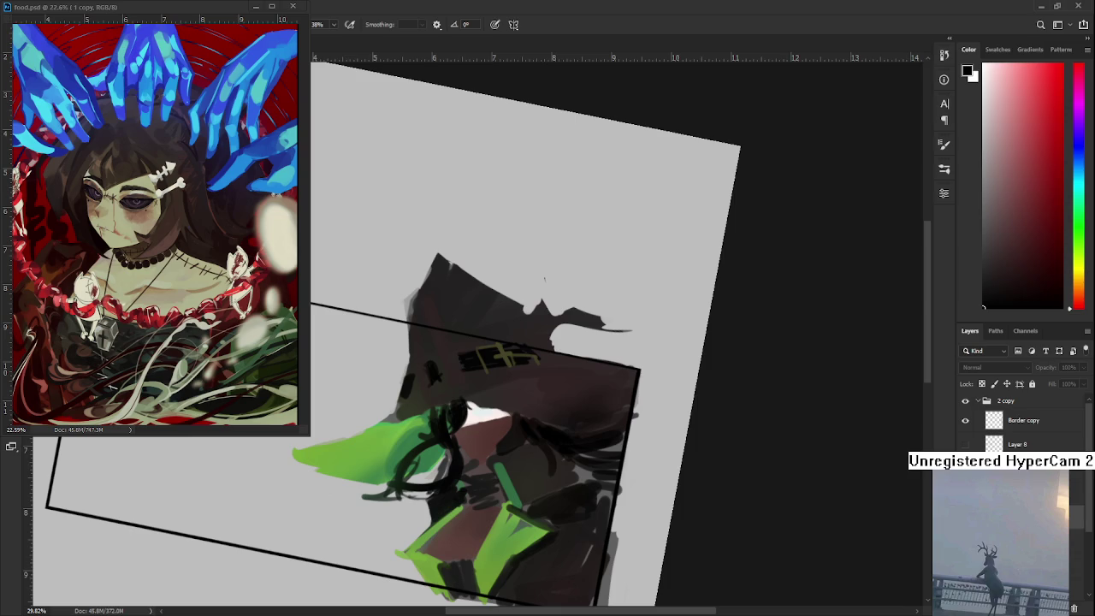
{"action": "key", "text": "r"}
{"action": "left_click_drag", "start_coordinate": [520, 464], "coordinate": [513, 428]}
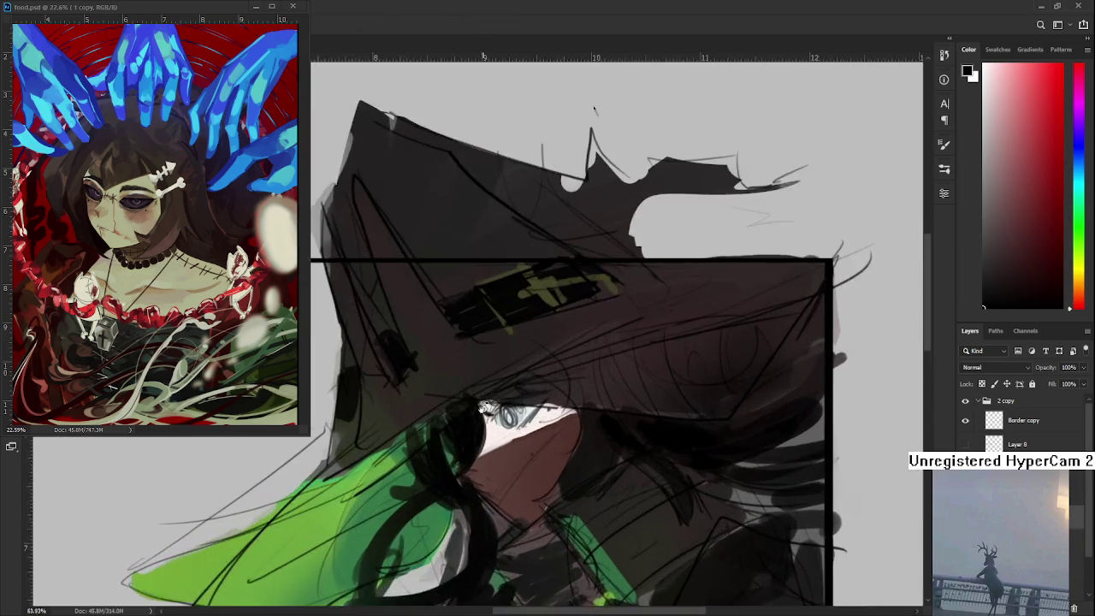
{"action": "left_click_drag", "start_coordinate": [522, 415], "coordinate": [710, 445]}
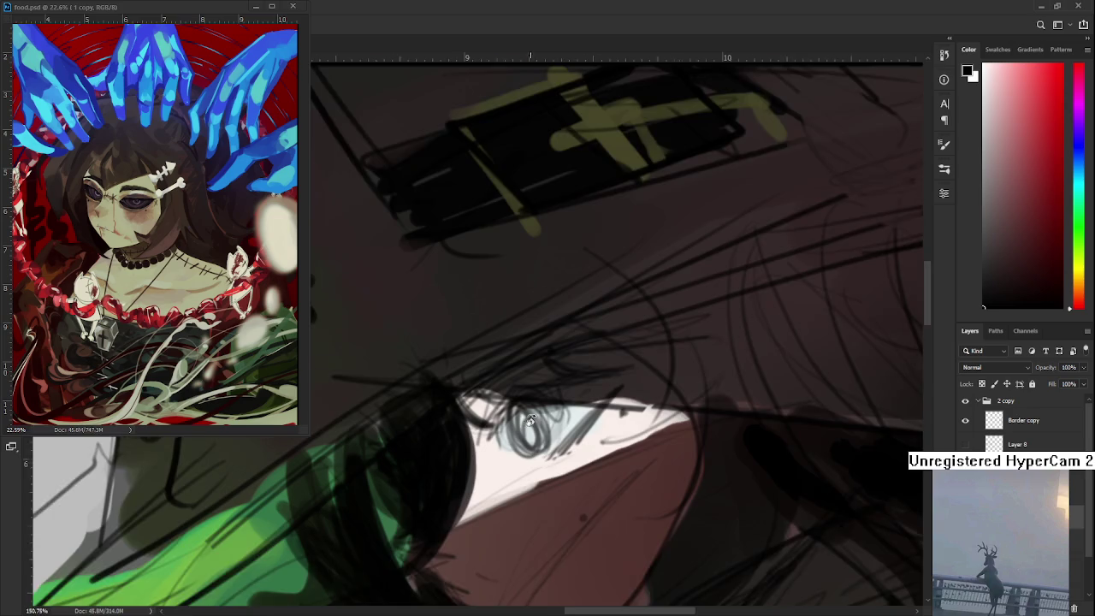
{"action": "scroll", "coordinate": [526, 417], "scroll_direction": "up", "scroll_amount": 2}
{"action": "scroll", "coordinate": [547, 404], "scroll_direction": "up", "scroll_amount": 1}
{"action": "key", "text": "b"}
{"action": "scroll", "coordinate": [561, 402], "scroll_direction": "down", "scroll_amount": 2}
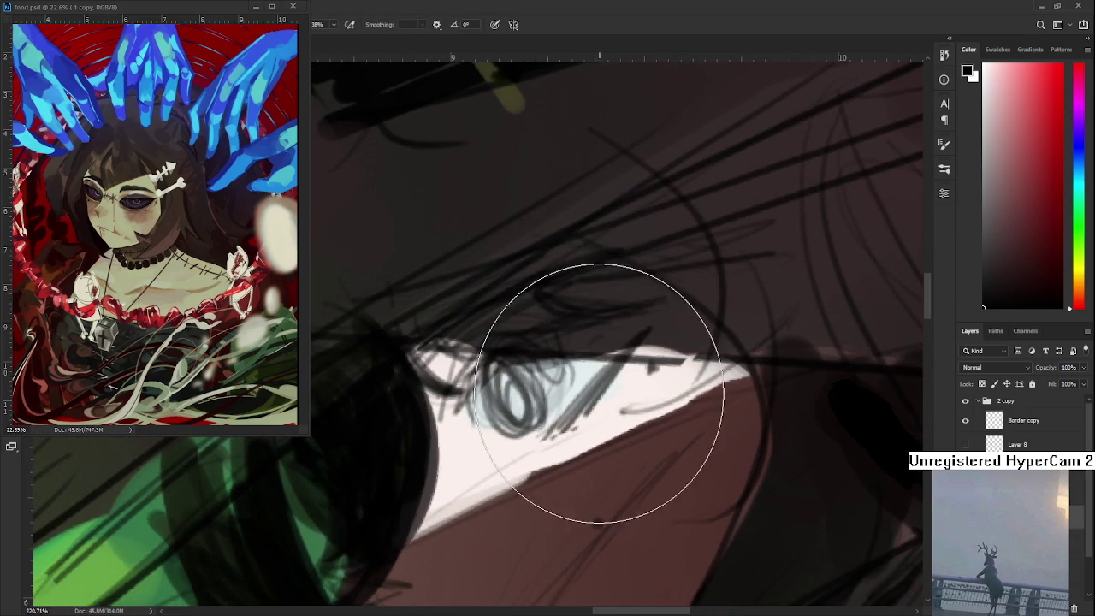
{"action": "scroll", "coordinate": [539, 391], "scroll_direction": "down", "scroll_amount": 2}
{"action": "scroll", "coordinate": [601, 387], "scroll_direction": "down", "scroll_amount": 1}
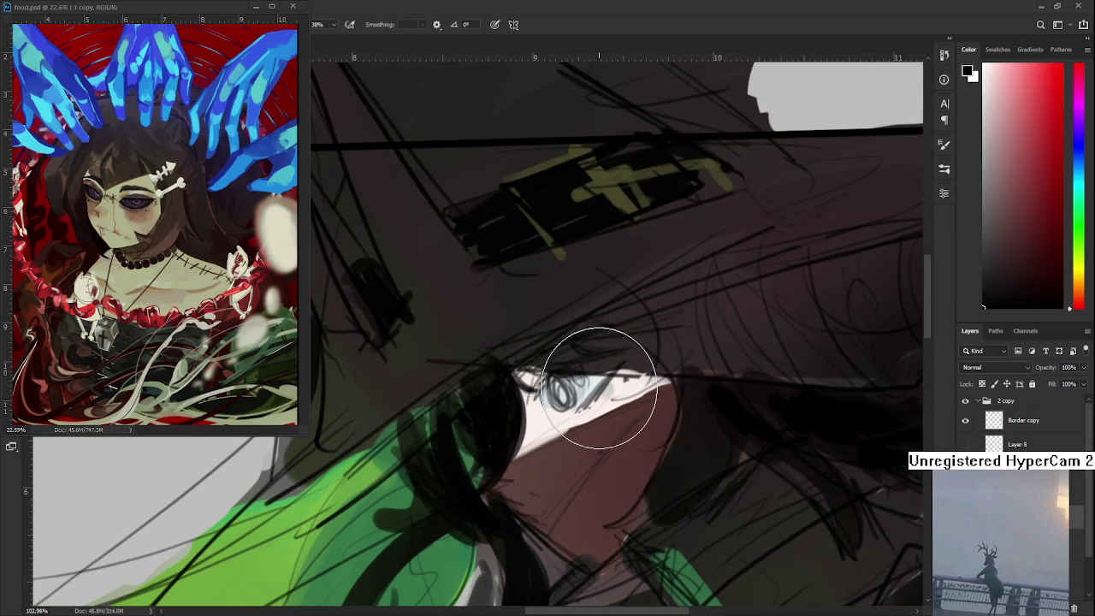
{"action": "key", "text": "bracketleft"}
{"action": "key", "text": "bracketleft"}
{"action": "key", "text": "bracketleft"}
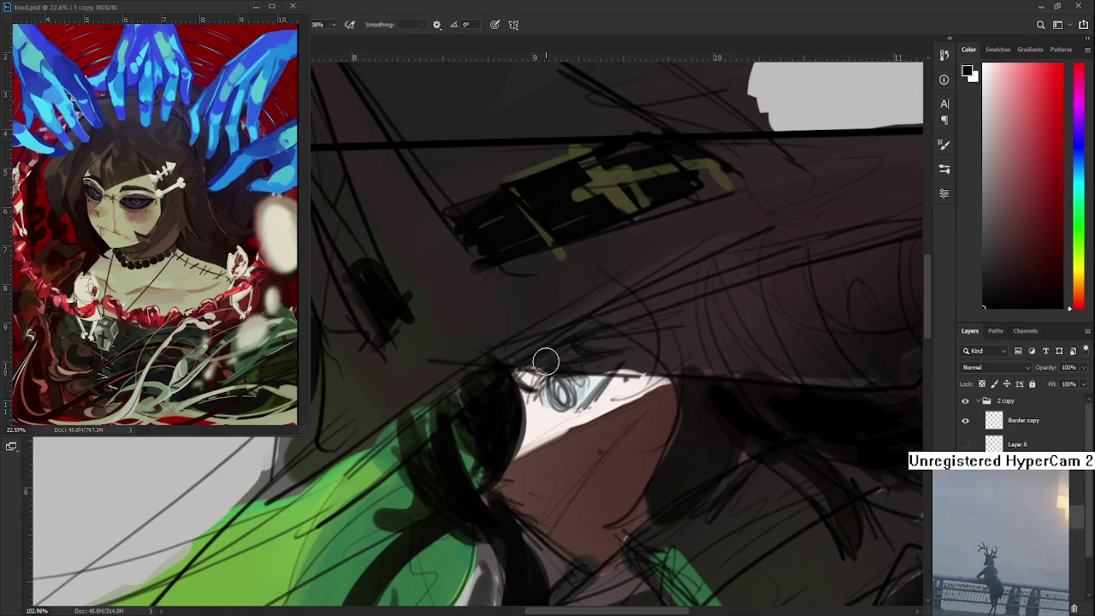
Paint a dark stroke at the eye's inner corner, undoing and redrawing until clean
{"action": "left_click_drag", "start_coordinate": [532, 376], "coordinate": [554, 395]}
{"action": "key", "text": "ctrl+z"}
{"action": "scroll", "coordinate": [529, 382], "scroll_direction": "up", "scroll_amount": 2}
{"action": "scroll", "coordinate": [529, 381], "scroll_direction": "up", "scroll_amount": 1}
{"action": "scroll", "coordinate": [528, 381], "scroll_direction": "up", "scroll_amount": 2}
{"action": "mouse_move", "coordinate": [432, 420]}
{"action": "left_mouse_down"}
{"action": "mouse_move", "coordinate": [478, 385]}
{"action": "mouse_move", "coordinate": [414, 406]}
{"action": "mouse_move", "coordinate": [435, 399]}
{"action": "left_mouse_up"}
{"action": "key", "text": "ctrl+z"}
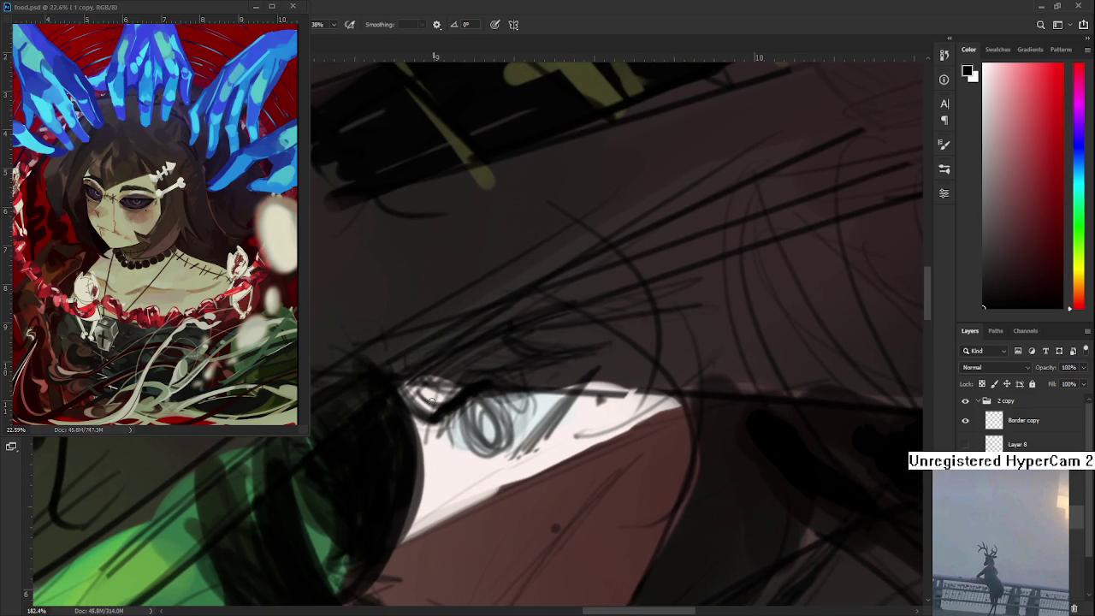
{"action": "key", "text": "ctrl+z"}
{"action": "left_click_drag", "start_coordinate": [436, 432], "coordinate": [462, 396]}
{"action": "key", "text": "ctrl+z"}
{"action": "mouse_move", "coordinate": [430, 445]}
{"action": "left_mouse_down"}
{"action": "mouse_move", "coordinate": [447, 418]}
{"action": "mouse_move", "coordinate": [434, 462]}
{"action": "left_mouse_up"}
Repaint the inner corner with sampled light eye-white and black dabs
{"action": "left_click", "coordinate": [446, 443], "text": "alt"}
{"action": "left_click", "coordinate": [445, 414], "text": "alt"}
{"action": "left_click", "coordinate": [420, 430], "text": "alt"}
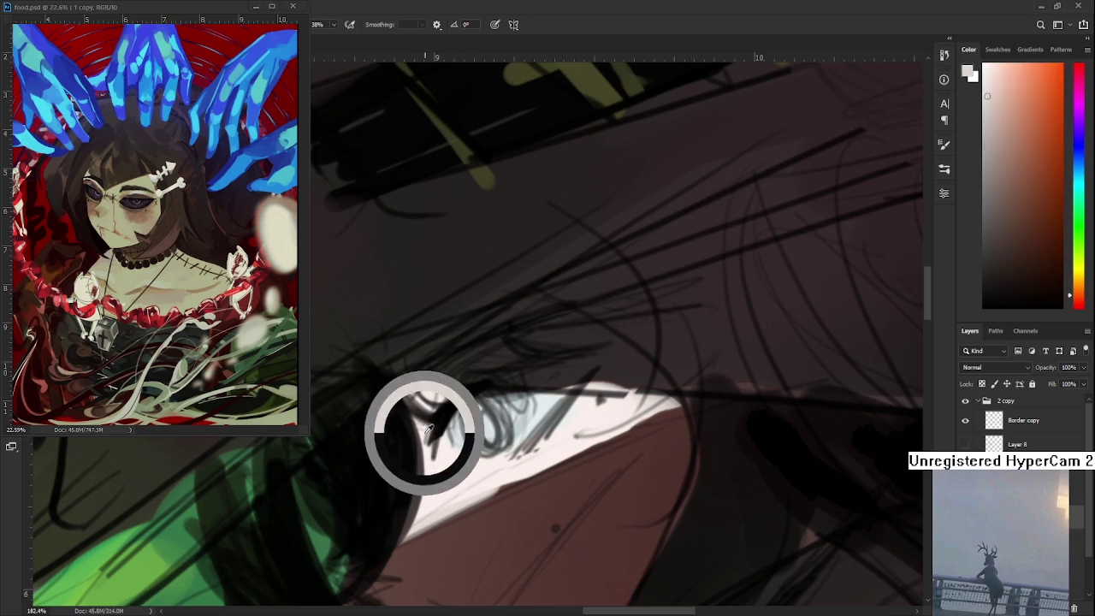
{"action": "left_click_drag", "start_coordinate": [431, 416], "coordinate": [437, 467]}
{"action": "left_click", "coordinate": [445, 443], "text": "alt"}
{"action": "left_click", "coordinate": [442, 424], "text": "alt"}
{"action": "left_click", "coordinate": [427, 432], "text": "alt"}
{"action": "left_click", "coordinate": [444, 454], "text": "alt"}
{"action": "left_click", "coordinate": [445, 414], "text": "alt"}
Tilt the view toward the eye corner while sampling light orange and dark lash tones
{"action": "key", "text": "r"}
{"action": "left_click_drag", "start_coordinate": [434, 417], "coordinate": [402, 372]}
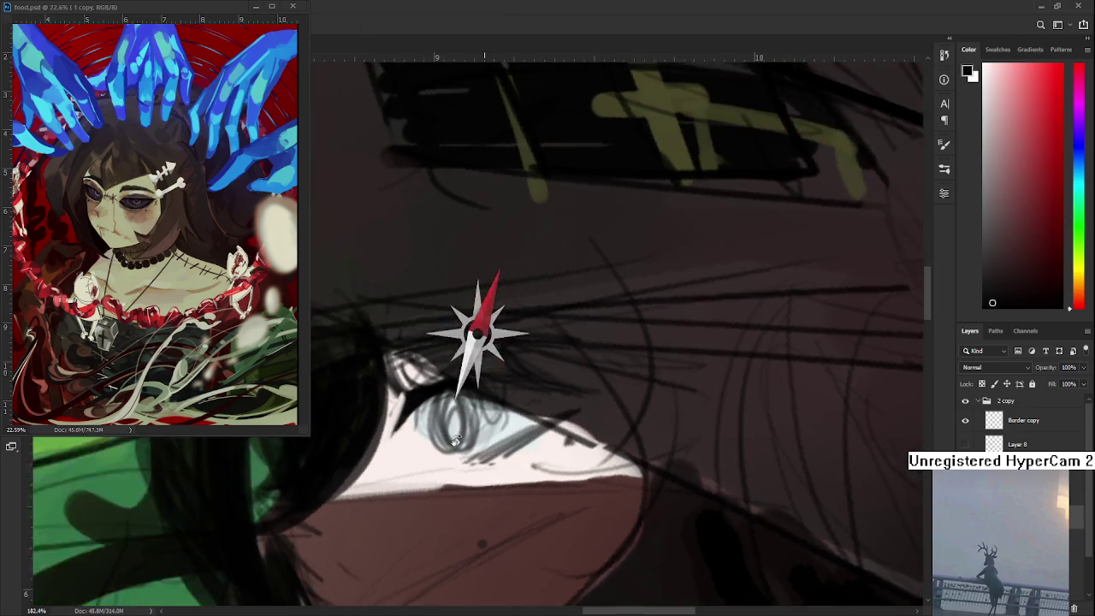
{"action": "left_click", "coordinate": [402, 359], "text": "alt"}
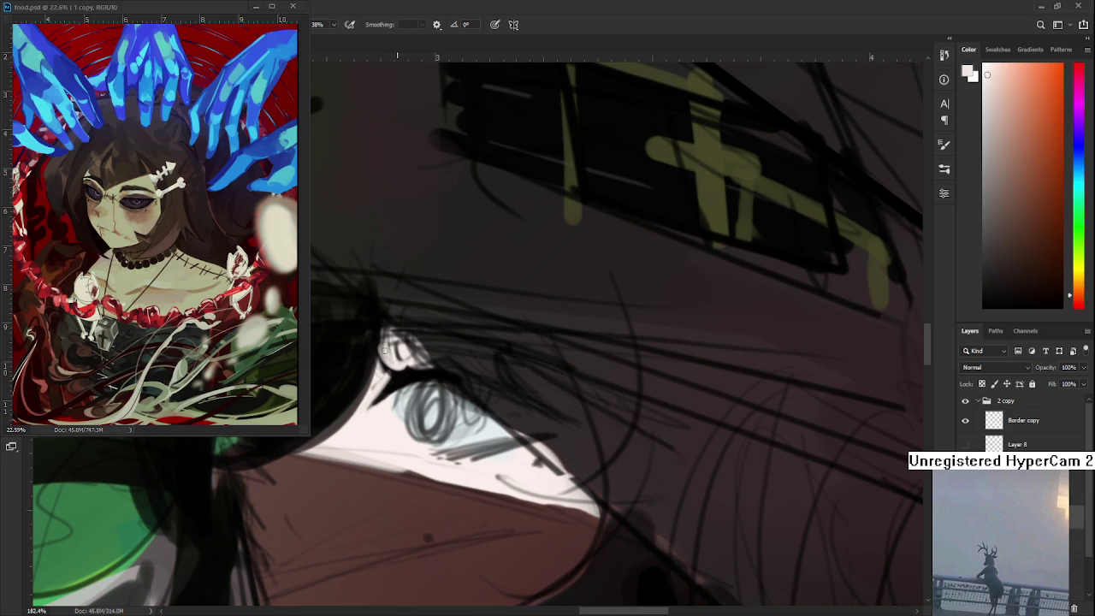
{"action": "left_click", "coordinate": [405, 372], "text": "alt"}
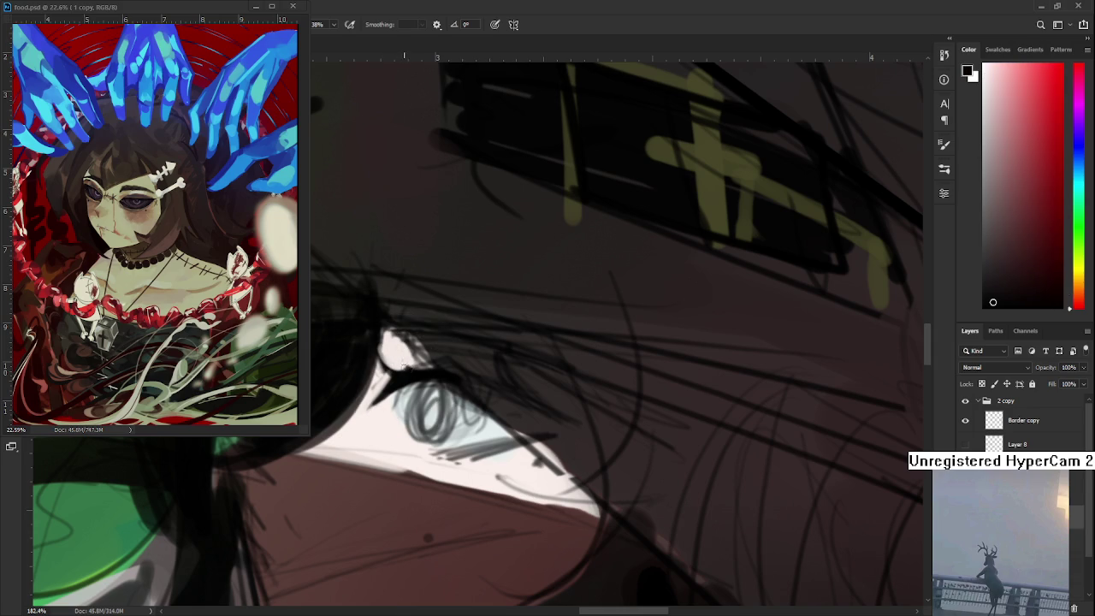
{"action": "left_click", "coordinate": [409, 353], "text": "alt"}
{"action": "key", "text": "r"}
{"action": "mouse_move", "coordinate": [403, 355]}
{"action": "left_mouse_down"}
{"action": "mouse_move", "coordinate": [486, 378]}
{"action": "mouse_move", "coordinate": [439, 368]}
{"action": "left_mouse_up"}
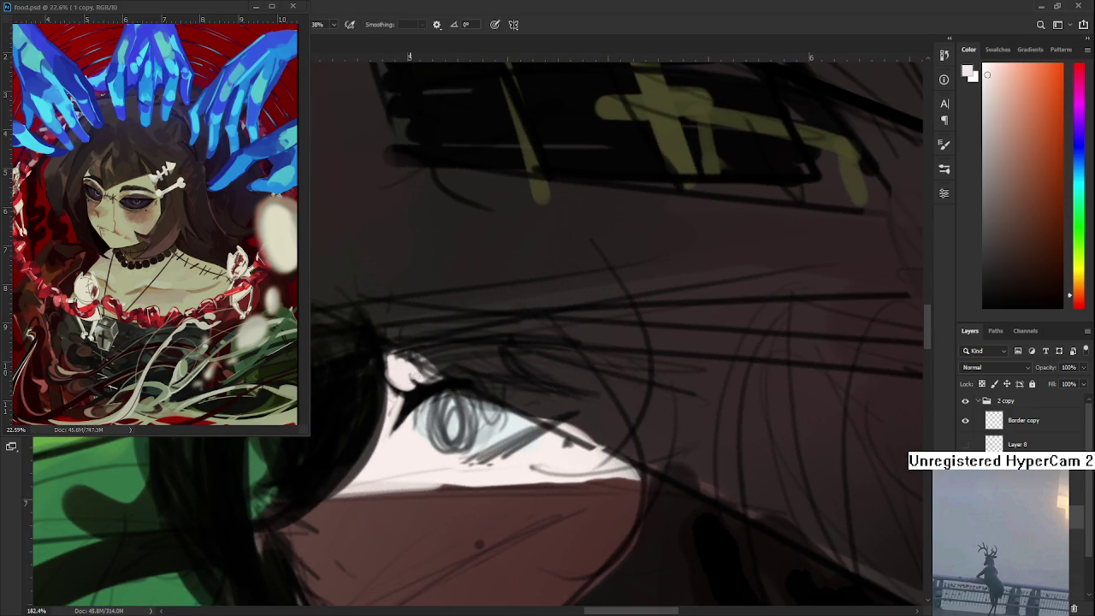
Brighten the inner eye corner slightly with a sampled warm white
{"action": "left_click", "coordinate": [409, 389], "text": "alt"}
{"action": "left_click", "coordinate": [408, 386], "text": "alt"}
{"action": "left_click", "coordinate": [432, 378], "text": "alt"}
{"action": "left_click", "coordinate": [409, 394], "text": "alt"}
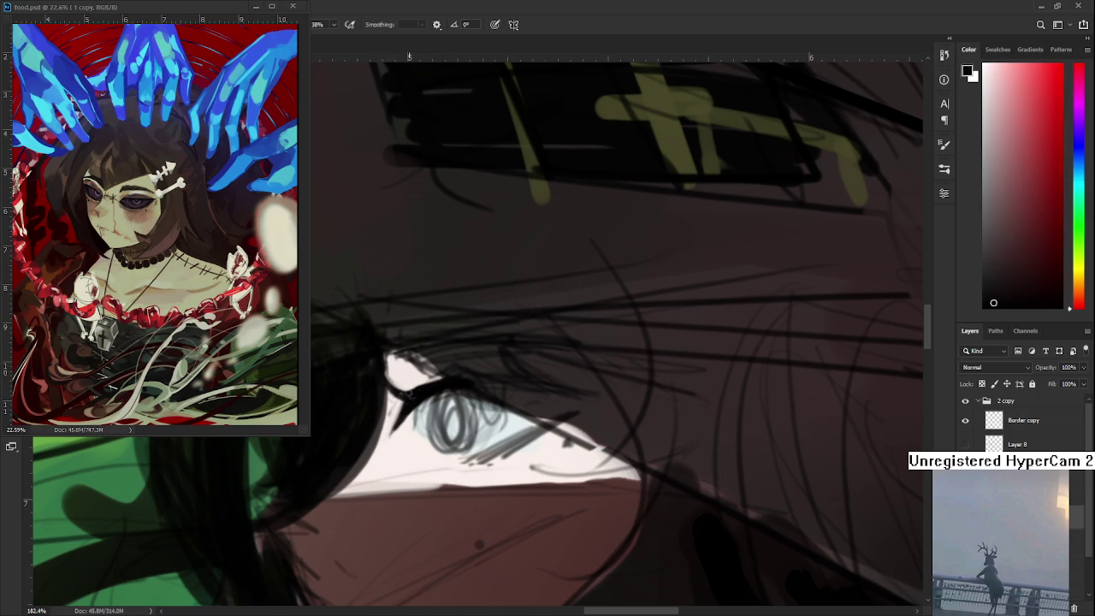
{"action": "left_click", "coordinate": [412, 385], "text": "alt"}
{"action": "left_click_drag", "start_coordinate": [409, 379], "coordinate": [456, 354]}
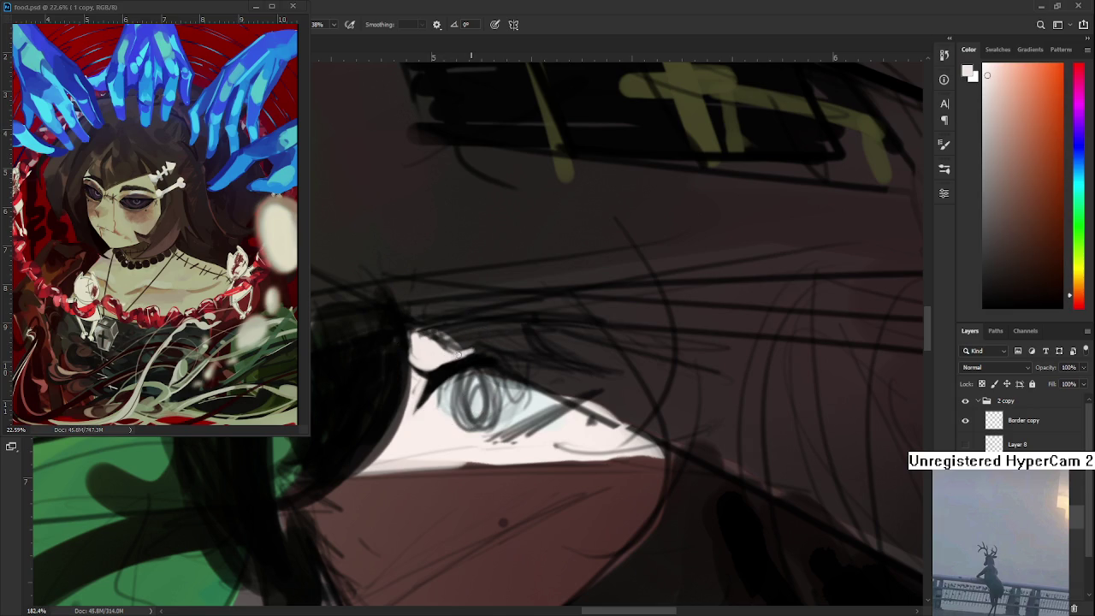
Thicken the dark lash line above the eye, then level the view and sample pale iris blue
{"action": "left_click", "coordinate": [432, 373], "text": "alt"}
{"action": "left_click_drag", "start_coordinate": [456, 367], "coordinate": [469, 374]}
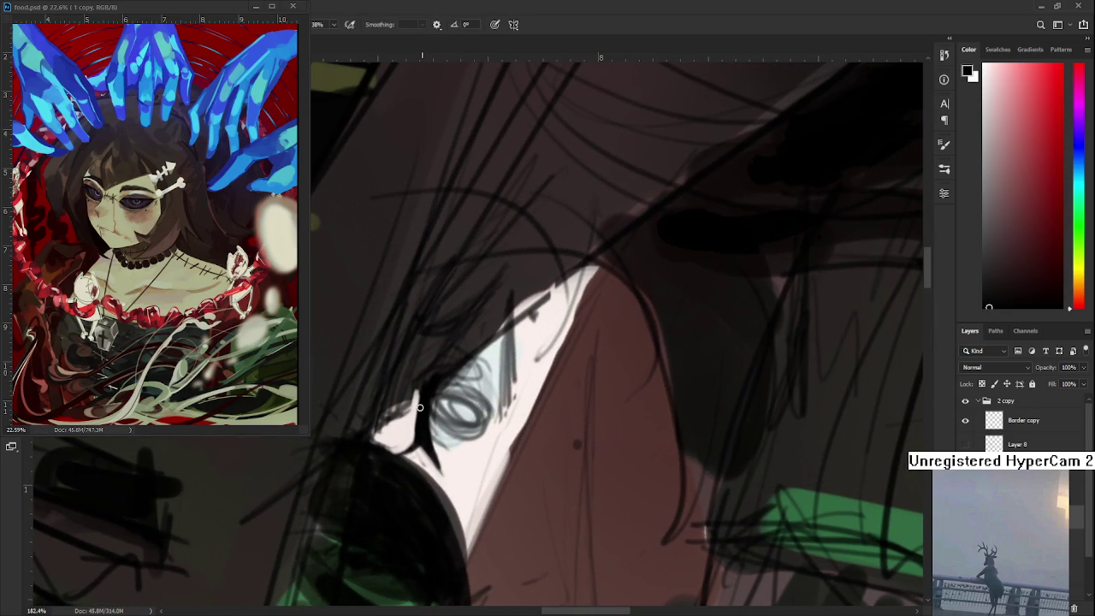
{"action": "mouse_move", "coordinate": [472, 327]}
{"action": "left_mouse_down"}
{"action": "mouse_move", "coordinate": [501, 297]}
{"action": "mouse_move", "coordinate": [529, 367]}
{"action": "mouse_move", "coordinate": [567, 330]}
{"action": "mouse_move", "coordinate": [525, 335]}
{"action": "mouse_move", "coordinate": [552, 321]}
{"action": "left_mouse_up"}
{"action": "key", "text": "ctrl+z"}
{"action": "key", "text": "r"}
{"action": "left_click", "coordinate": [508, 350], "text": "alt"}
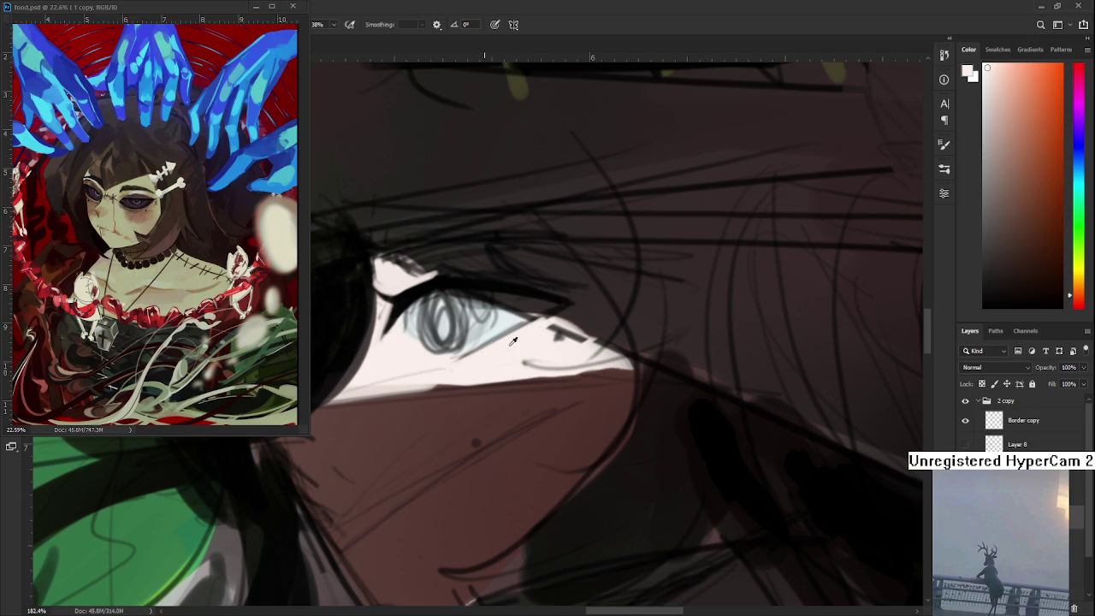
{"action": "left_click", "coordinate": [483, 342], "text": "alt"}
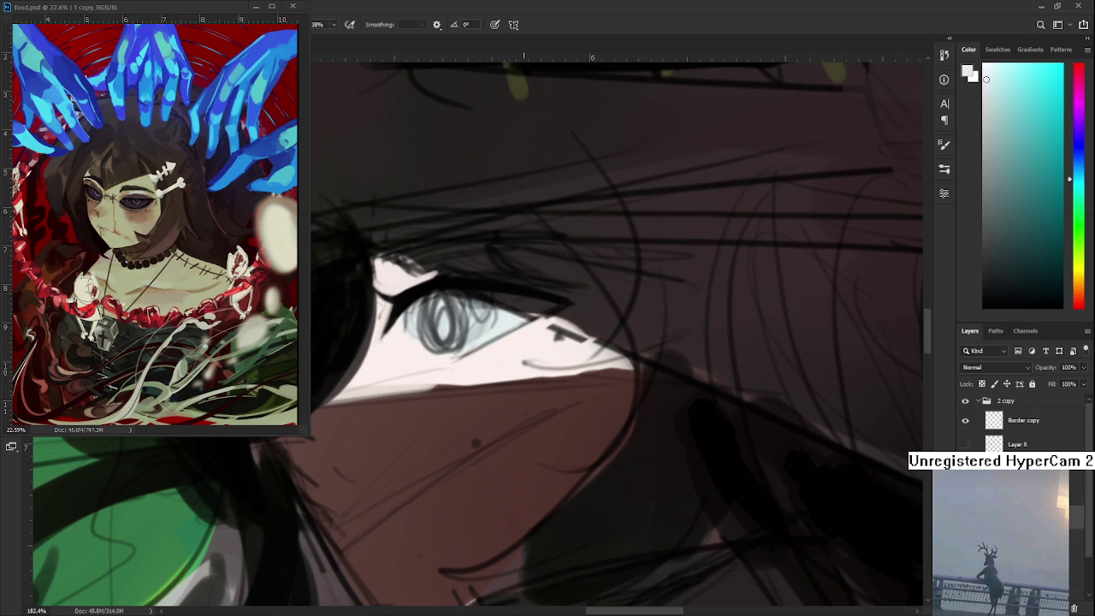
Draw a dark near-black line along the lower eyelid
{"action": "left_click", "coordinate": [537, 286], "text": "alt"}
{"action": "left_click", "coordinate": [416, 298], "text": "alt"}
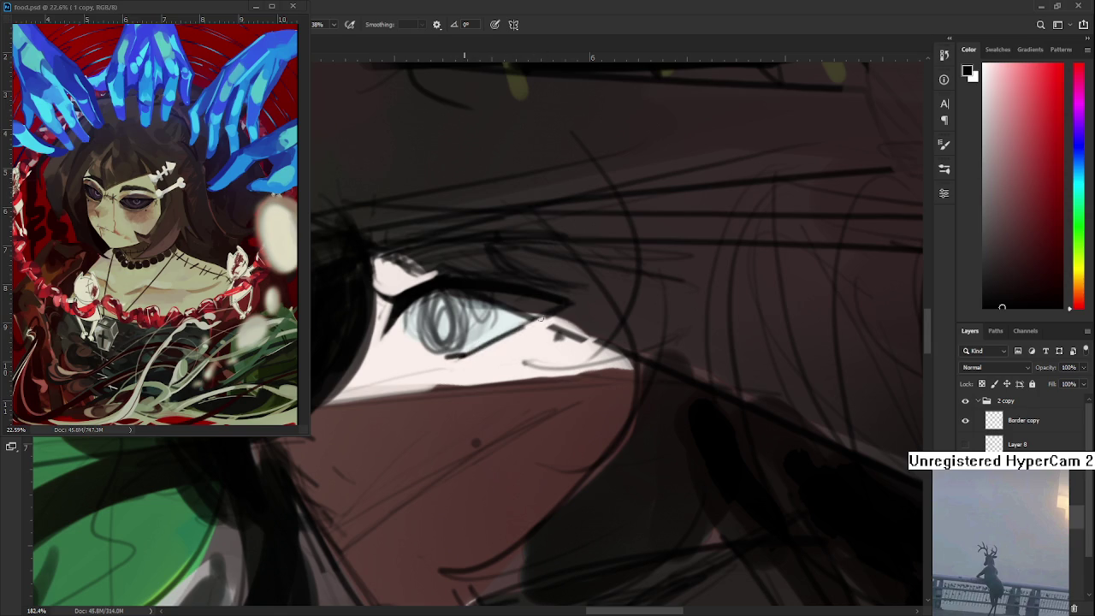
{"action": "left_click_drag", "start_coordinate": [460, 359], "coordinate": [541, 322]}
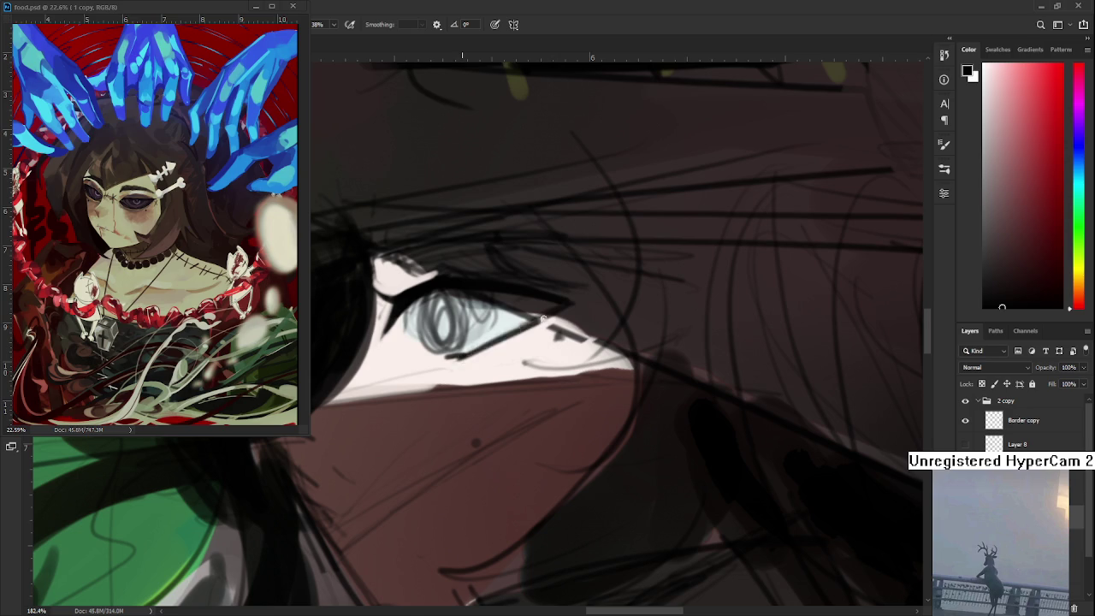
Cover the lower eyelid line's bottom edge with warm near-white paint
{"action": "left_click", "coordinate": [498, 354], "text": "alt"}
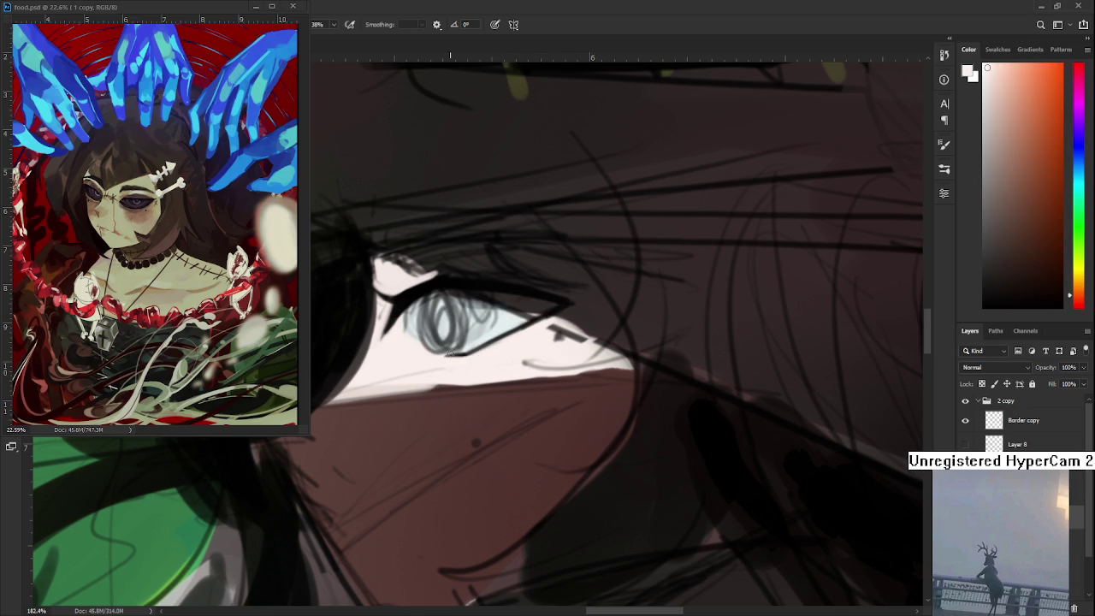
{"action": "left_click_drag", "start_coordinate": [446, 359], "coordinate": [471, 400]}
{"action": "left_click", "coordinate": [452, 337], "text": "alt"}
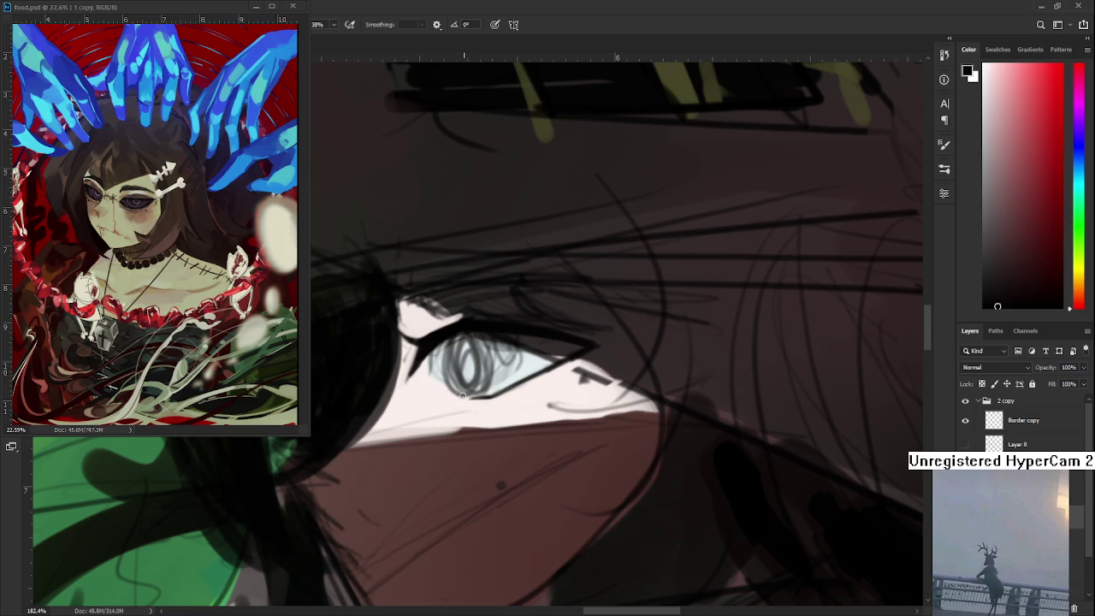
{"action": "left_click", "coordinate": [465, 408], "text": "alt"}
{"action": "mouse_move", "coordinate": [453, 396]}
{"action": "left_mouse_down"}
{"action": "mouse_move", "coordinate": [472, 403]}
{"action": "mouse_move", "coordinate": [489, 387]}
{"action": "left_mouse_up"}
{"action": "left_click", "coordinate": [430, 346], "text": "alt"}
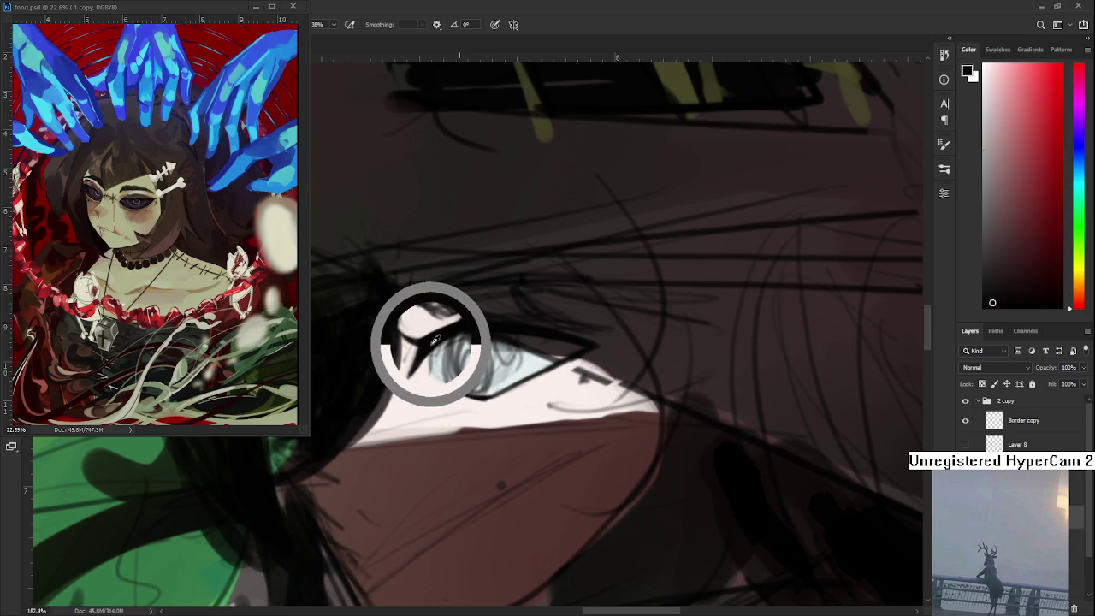
{"action": "mouse_move", "coordinate": [460, 341]}
{"action": "left_mouse_down"}
{"action": "mouse_move", "coordinate": [450, 352]}
{"action": "mouse_move", "coordinate": [430, 333]}
{"action": "mouse_move", "coordinate": [448, 333]}
{"action": "mouse_move", "coordinate": [419, 346]}
{"action": "left_mouse_up"}
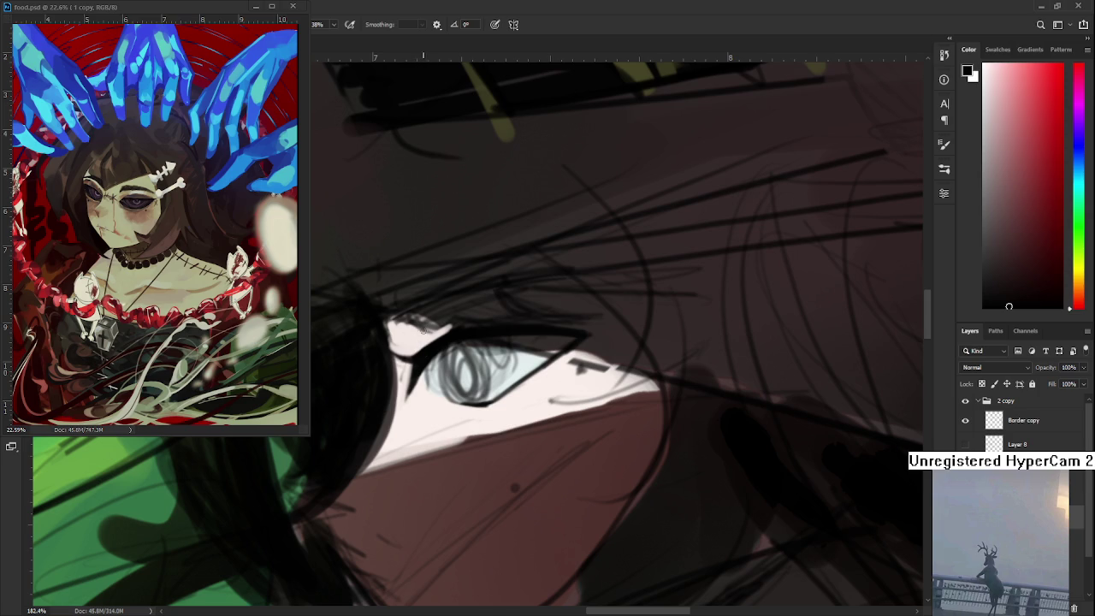
Try a dark upper eyelid stroke, undo it, and sample the pale blue-grey iris
{"action": "left_click_drag", "start_coordinate": [432, 323], "coordinate": [473, 315]}
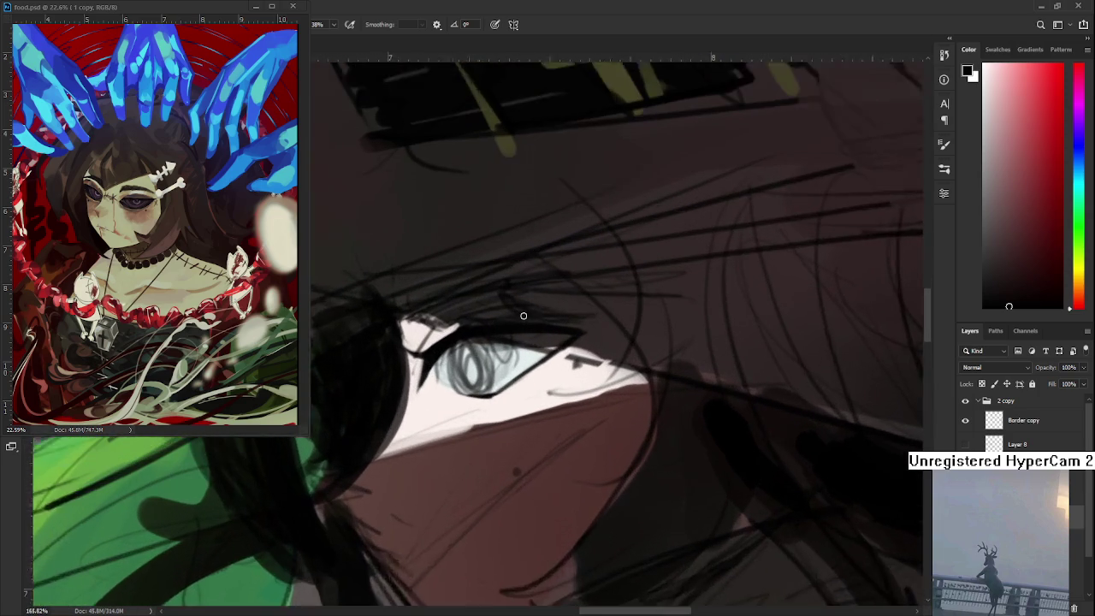
{"action": "key", "text": "ctrl+z"}
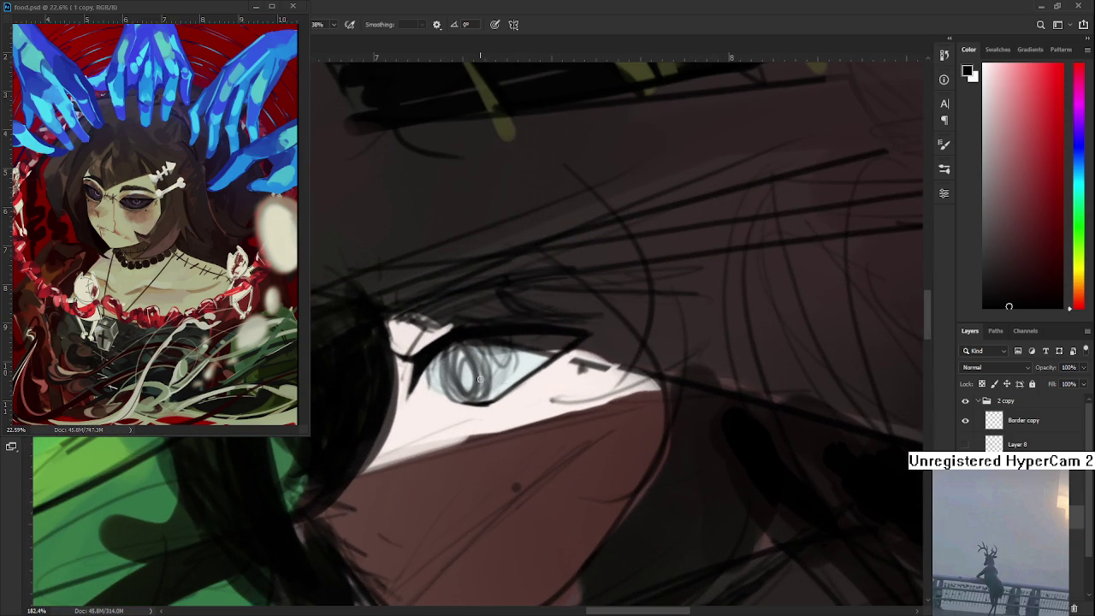
{"action": "left_click", "coordinate": [476, 408], "text": "alt"}
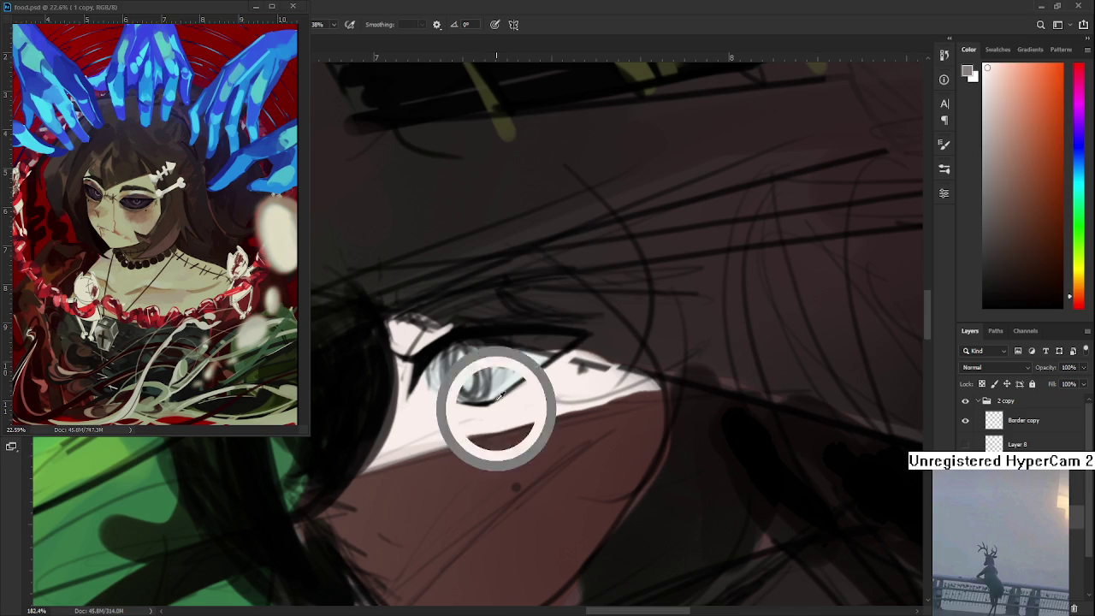
{"action": "left_click", "coordinate": [493, 396], "text": "alt"}
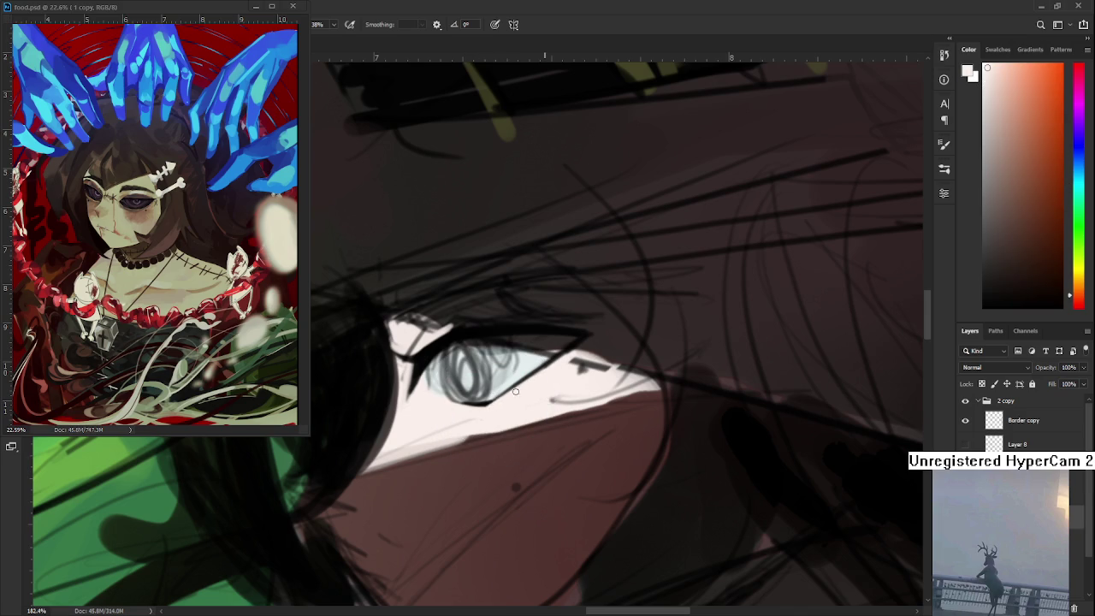
{"action": "left_click", "coordinate": [519, 368], "text": "alt"}
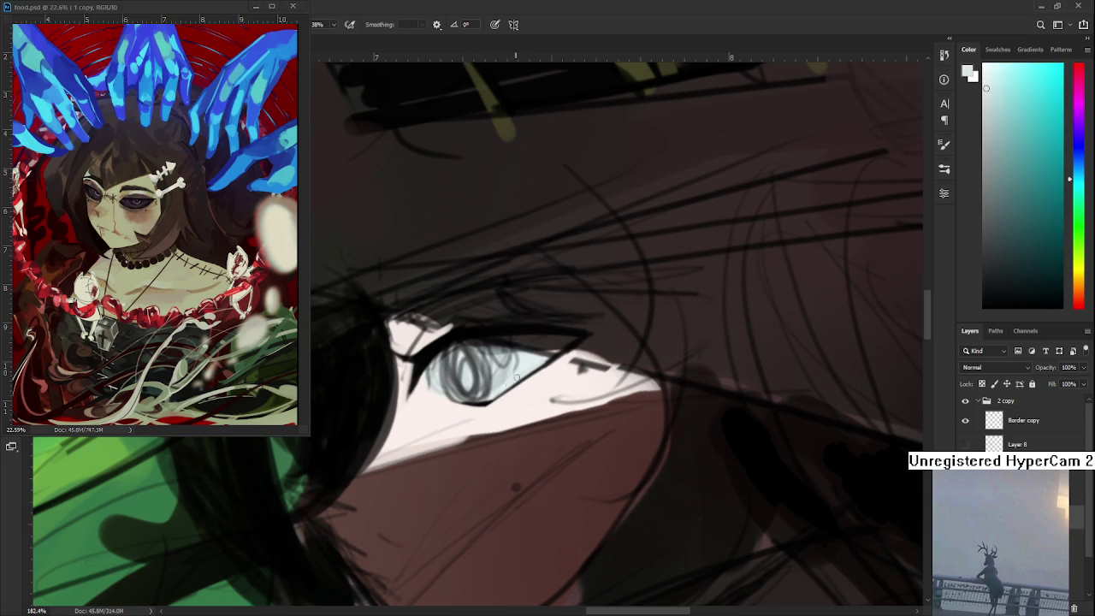
Alternate sampling dark lash and pale eye-white colours, ending on near-white
{"action": "left_click", "coordinate": [484, 402], "text": "alt"}
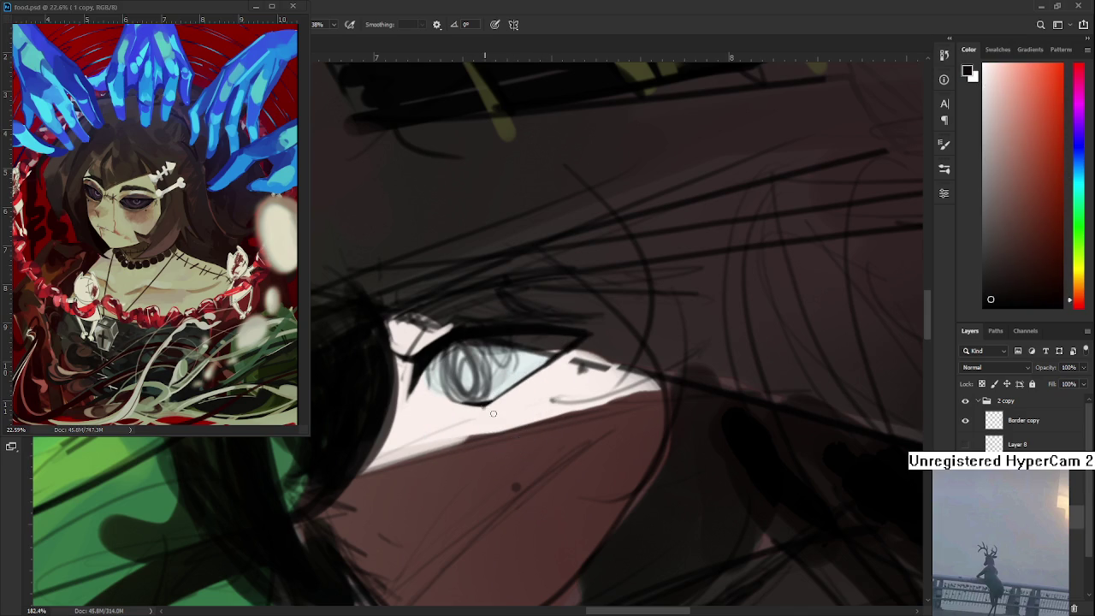
{"action": "left_click", "coordinate": [491, 413], "text": "alt"}
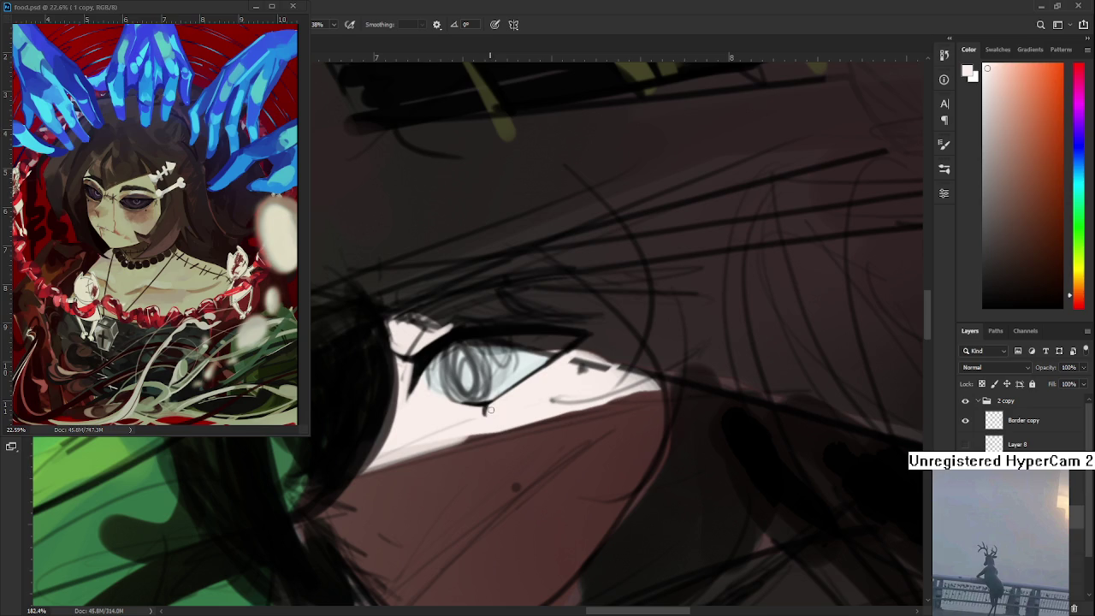
{"action": "left_click", "coordinate": [473, 402], "text": "alt"}
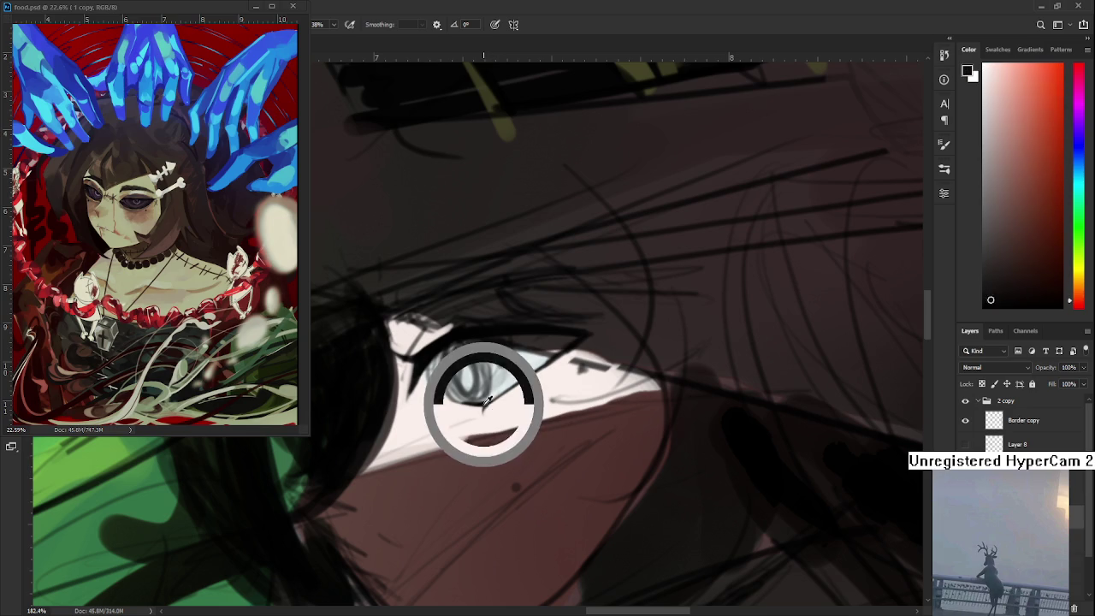
{"action": "left_click", "coordinate": [467, 406], "text": "alt"}
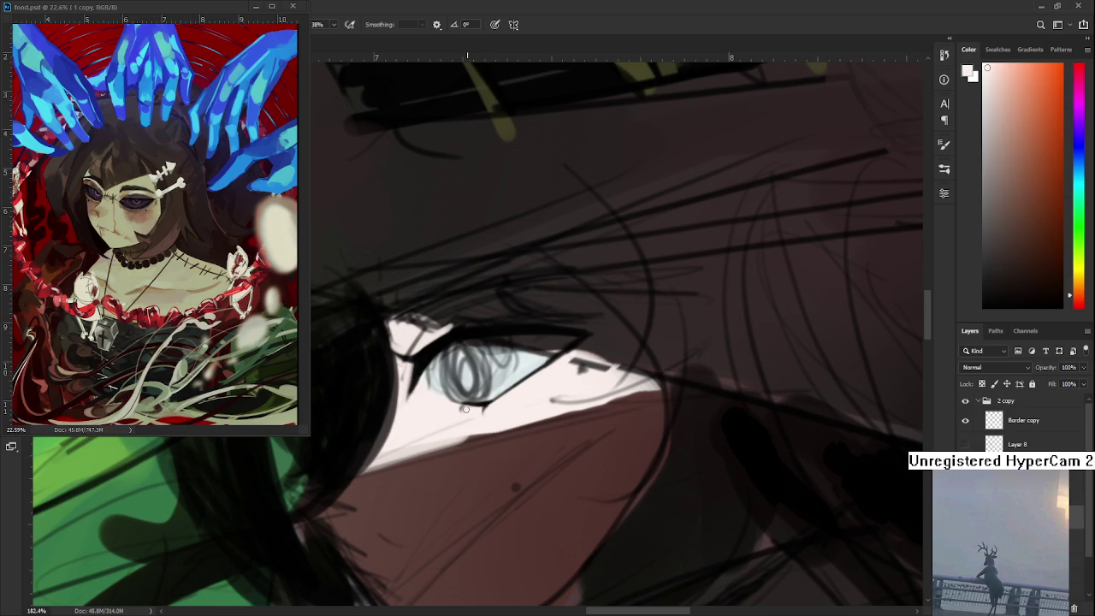
{"action": "left_click", "coordinate": [475, 403], "text": "alt"}
{"action": "left_click", "coordinate": [468, 407], "text": "alt"}
Rotate the view and alternate near-black and pale eye-white samples to touch up the lower lid
{"action": "scroll", "coordinate": [496, 403], "scroll_direction": "down", "scroll_amount": 3}
{"action": "left_click_drag", "start_coordinate": [496, 403], "coordinate": [545, 425]}
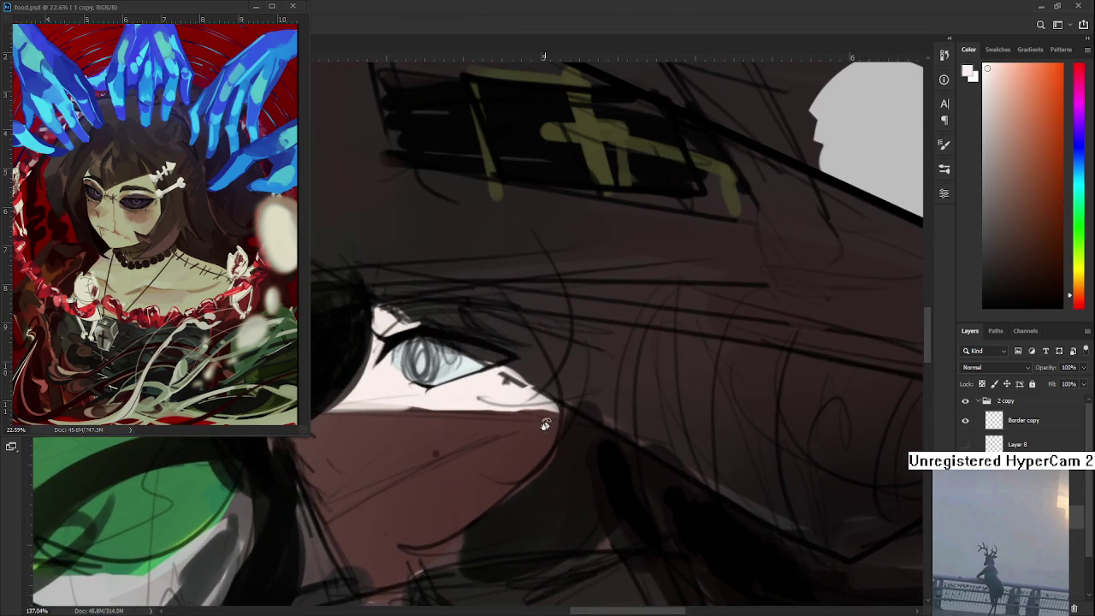
{"action": "left_click", "coordinate": [427, 377], "text": "alt"}
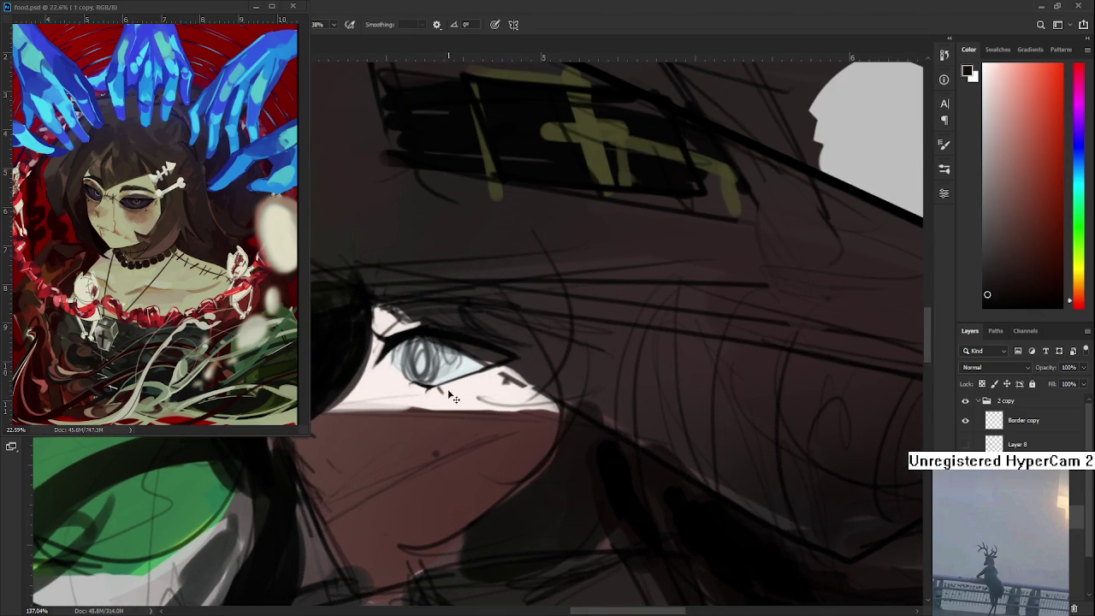
{"action": "left_click", "coordinate": [451, 390], "text": "alt"}
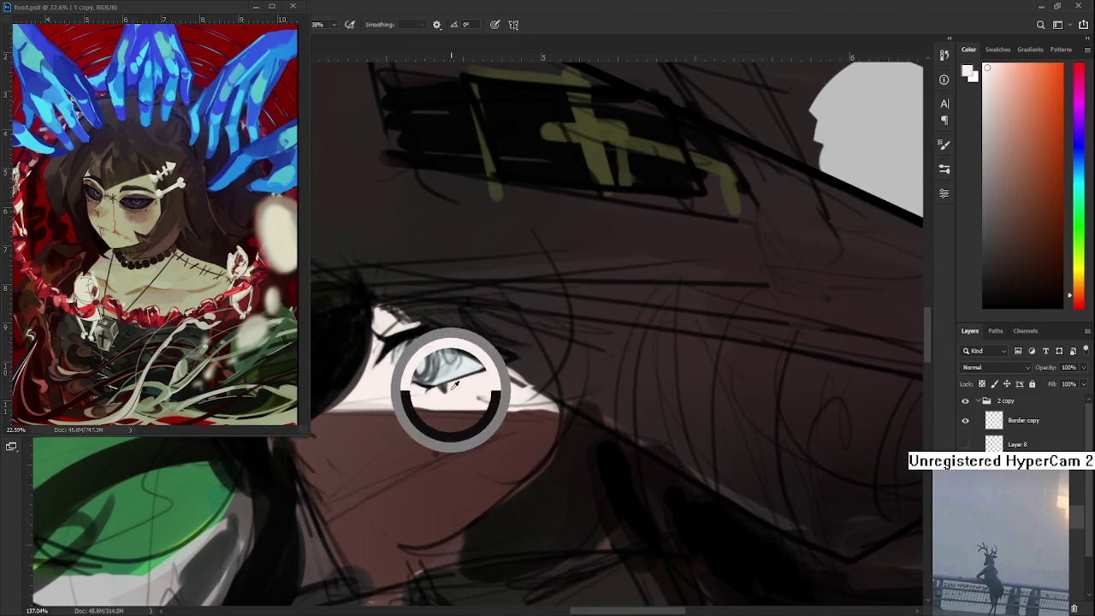
{"action": "left_click", "coordinate": [451, 387], "text": "alt"}
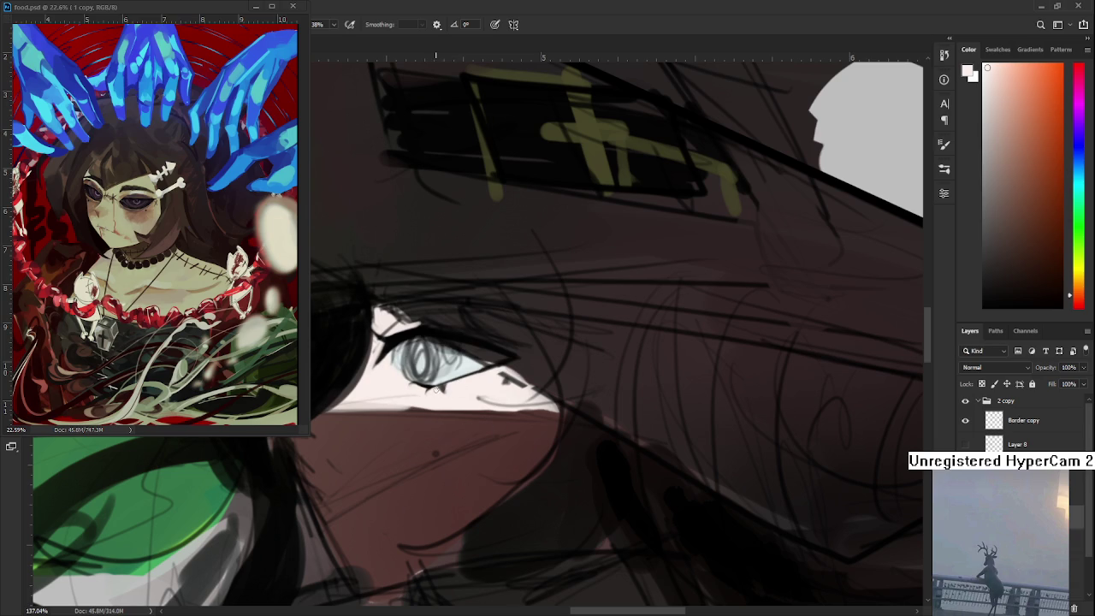
{"action": "left_click", "coordinate": [455, 385], "text": "alt"}
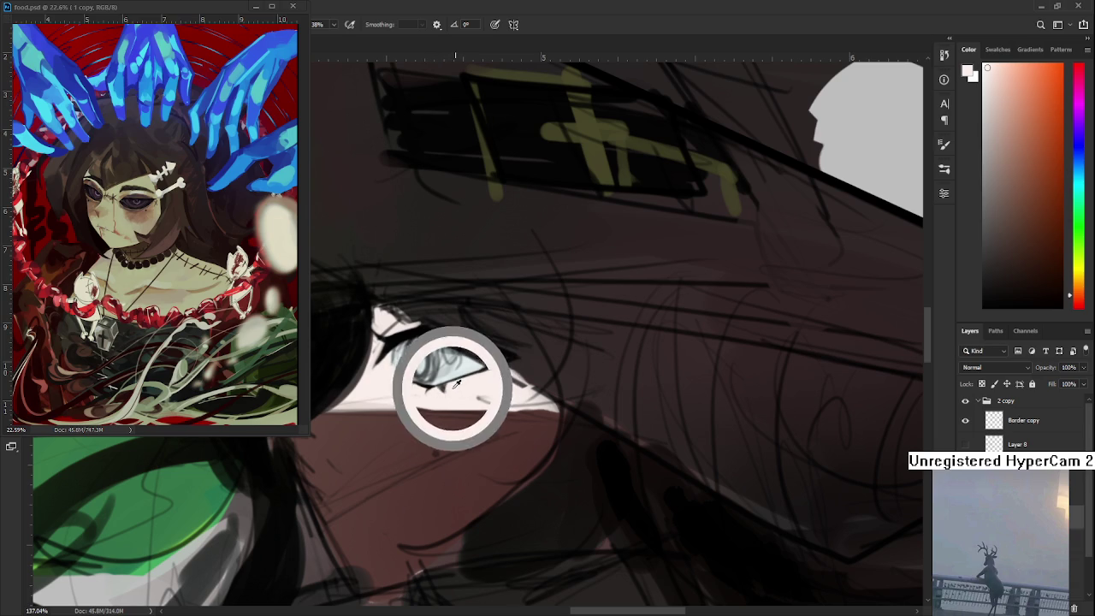
{"action": "left_click", "coordinate": [442, 386], "text": "alt"}
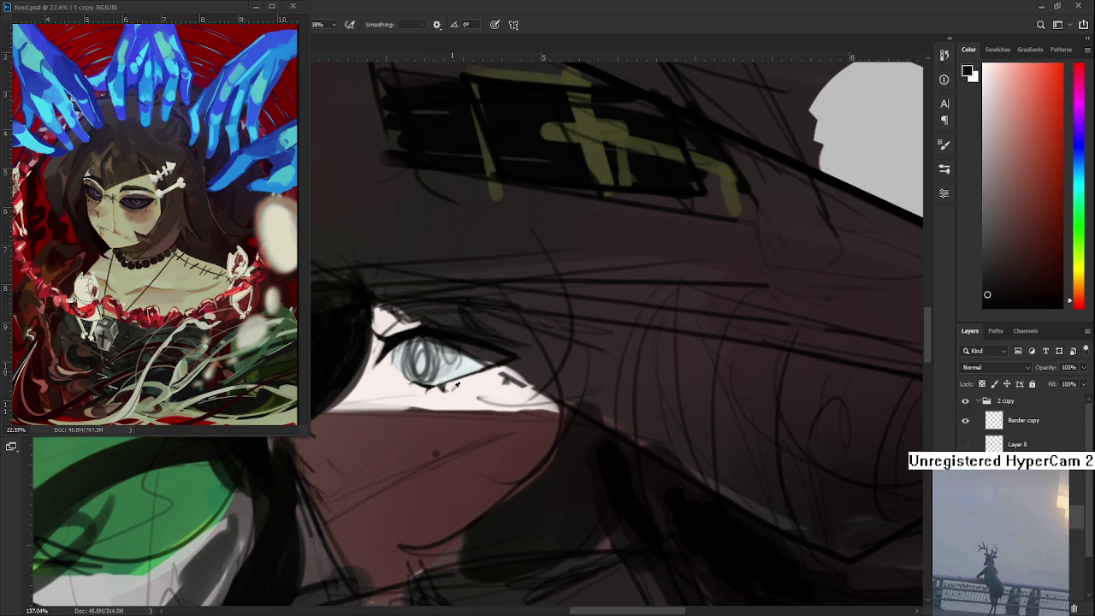
{"action": "left_click", "coordinate": [453, 389], "text": "alt"}
{"action": "left_click_drag", "start_coordinate": [462, 390], "coordinate": [495, 418]}
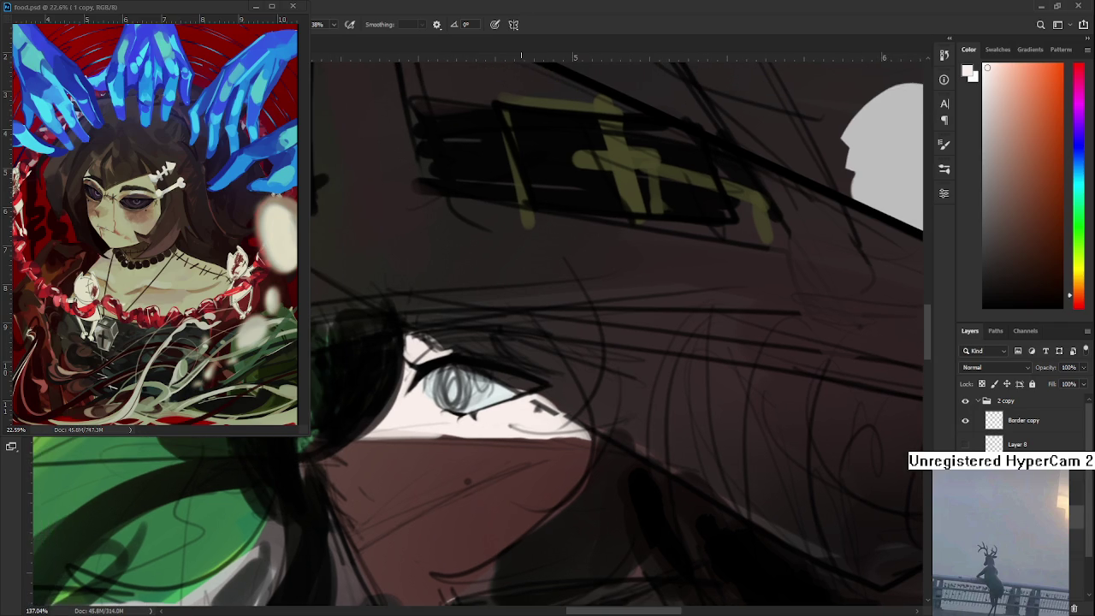
{"action": "scroll", "coordinate": [569, 490], "scroll_direction": "down", "scroll_amount": 5}
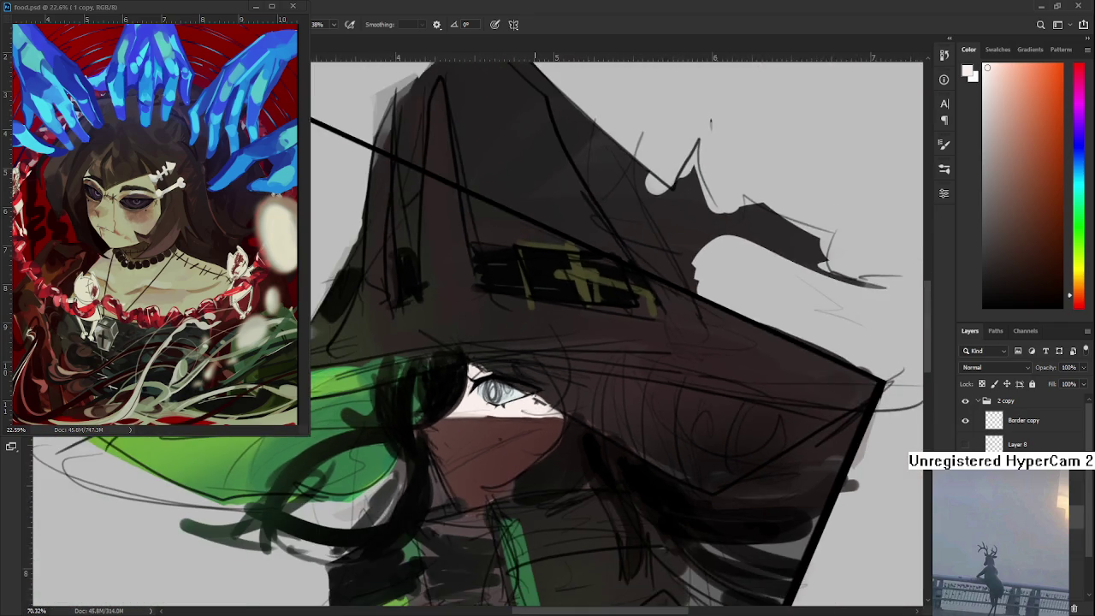
Zoom out and tilt the view to see the whole witch portrait
{"action": "left_click_drag", "start_coordinate": [476, 333], "coordinate": [579, 490]}
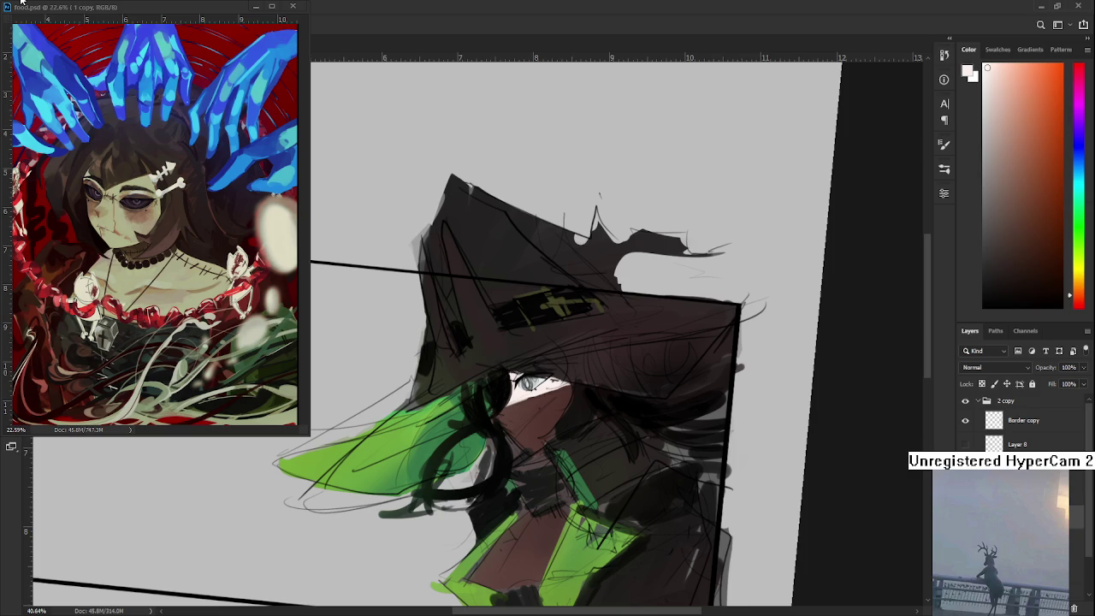
Close food.psd and open Raid.psd from recent files, zooming onto the mushroom doodles
{"action": "left_click", "coordinate": [293, 6]}
{"action": "left_click", "coordinate": [15, 26]}
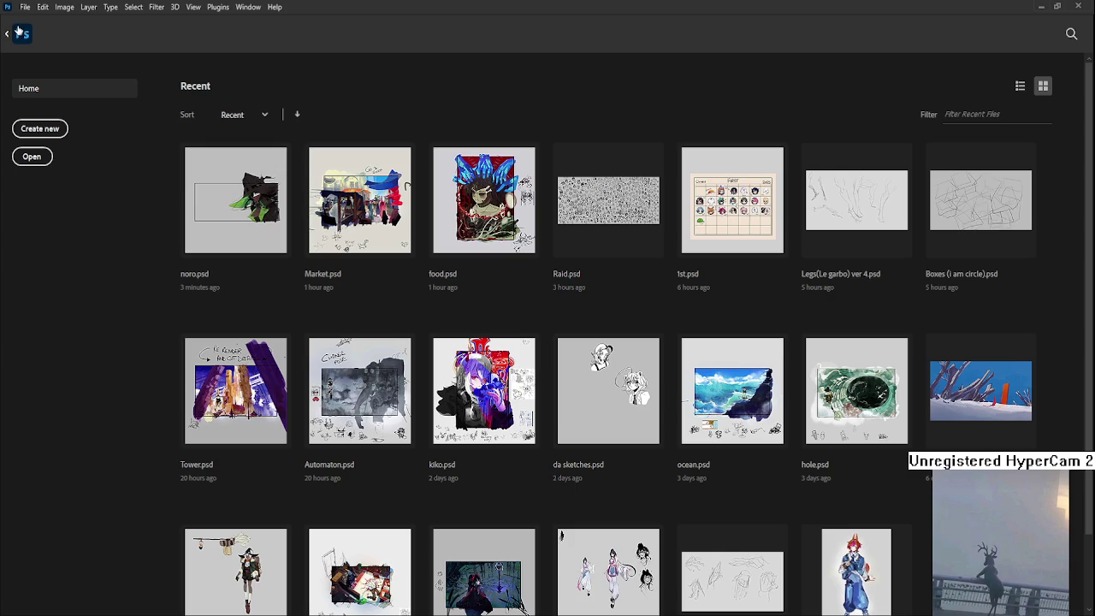
{"action": "left_click", "coordinate": [600, 220]}
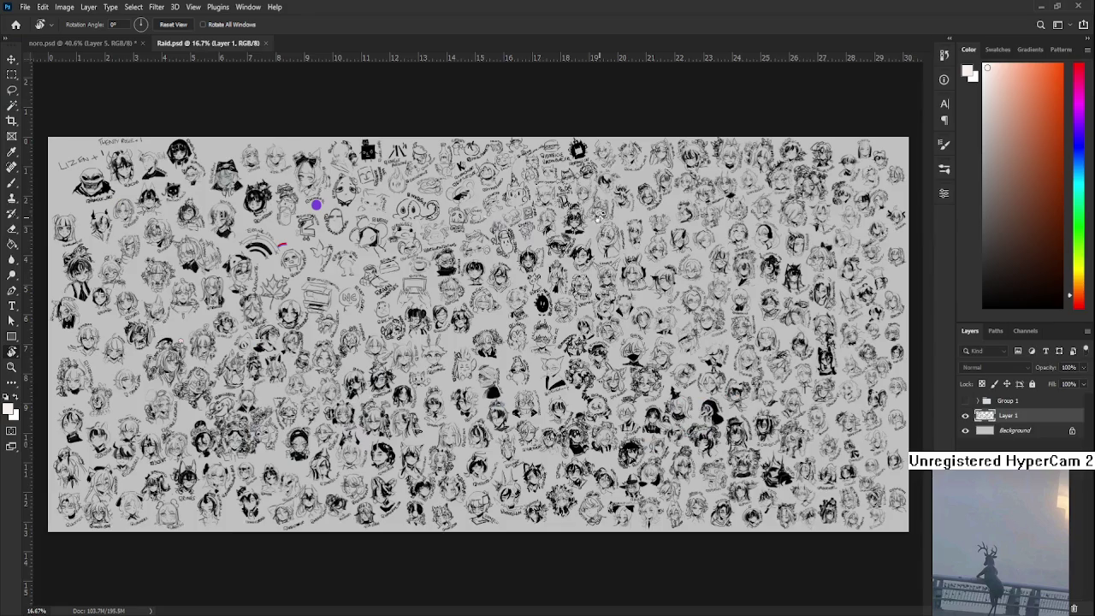
{"action": "scroll", "coordinate": [434, 425], "scroll_direction": "up", "scroll_amount": 2}
{"action": "scroll", "coordinate": [434, 425], "scroll_direction": "up", "scroll_amount": 2}
{"action": "scroll", "coordinate": [433, 425], "scroll_direction": "up", "scroll_amount": 2}
{"action": "scroll", "coordinate": [434, 428], "scroll_direction": "left", "scroll_amount": 2}
{"action": "scroll", "coordinate": [437, 428], "scroll_direction": "left", "scroll_amount": 2}
{"action": "scroll", "coordinate": [462, 428], "scroll_direction": "left", "scroll_amount": 3}
{"action": "scroll", "coordinate": [473, 428], "scroll_direction": "left", "scroll_amount": 1}
{"action": "scroll", "coordinate": [471, 427], "scroll_direction": "up", "scroll_amount": 2}
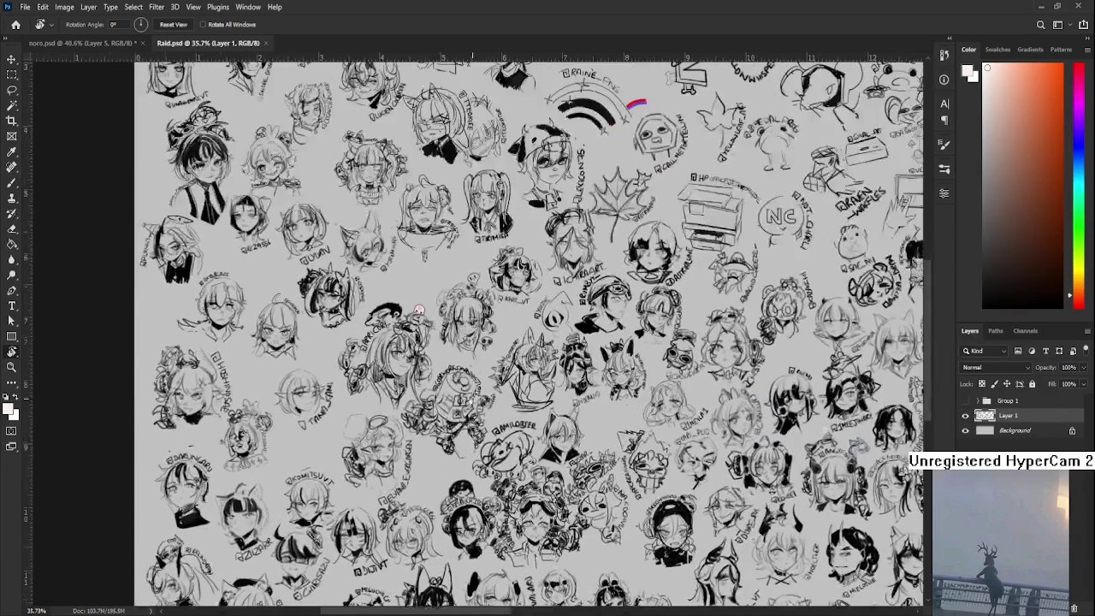
{"action": "scroll", "coordinate": [488, 385], "scroll_direction": "up", "scroll_amount": 2}
{"action": "scroll", "coordinate": [513, 316], "scroll_direction": "up", "scroll_amount": 2}
{"action": "scroll", "coordinate": [533, 247], "scroll_direction": "up", "scroll_amount": 2}
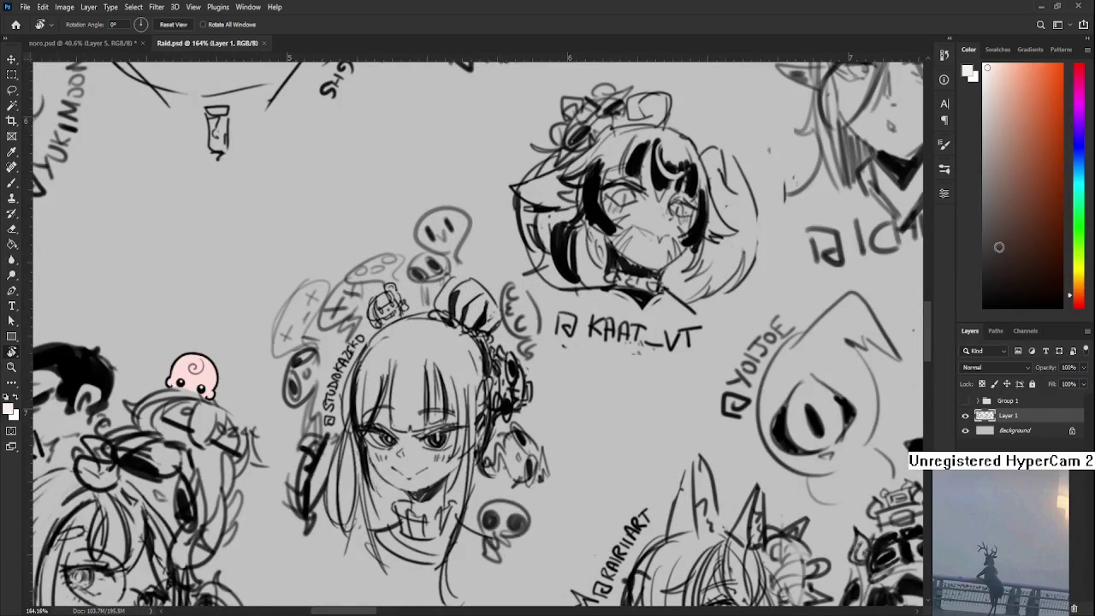
{"action": "scroll", "coordinate": [530, 342], "scroll_direction": "left", "scroll_amount": 2}
Paint a dark arc over the mushrooms above the girl's head, then close Raid.psd
{"action": "key", "text": "b"}
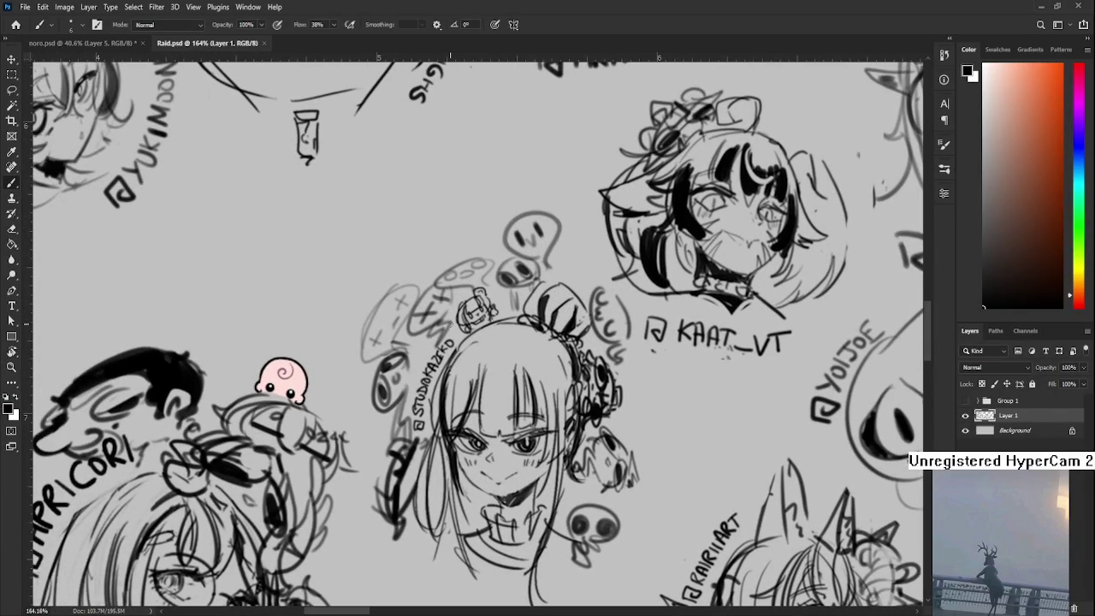
{"action": "left_click_drag", "start_coordinate": [438, 265], "coordinate": [505, 224]}
{"action": "key", "text": "ctrl+z"}
{"action": "left_click_drag", "start_coordinate": [433, 274], "coordinate": [489, 244]}
{"action": "left_click_drag", "start_coordinate": [438, 272], "coordinate": [498, 231]}
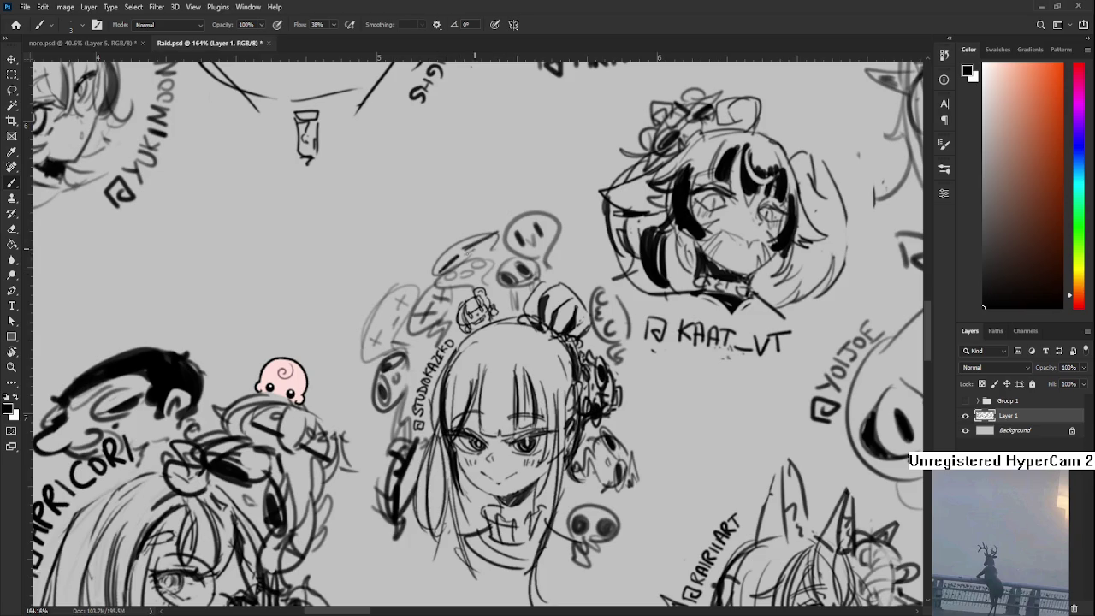
{"action": "scroll", "coordinate": [522, 224], "scroll_direction": "down", "scroll_amount": 3}
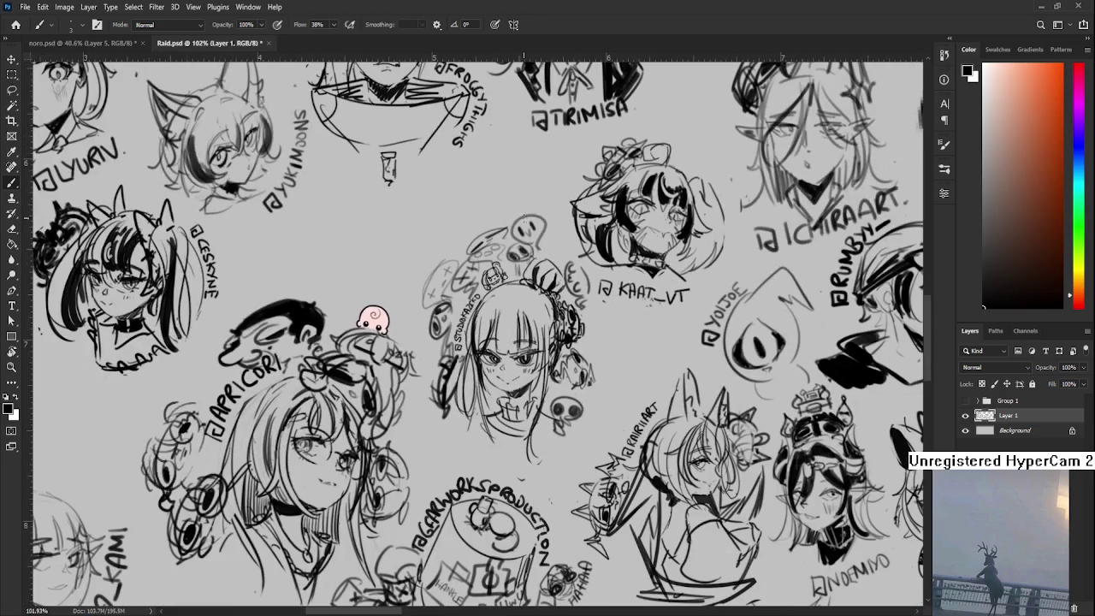
{"action": "left_click", "coordinate": [268, 43]}
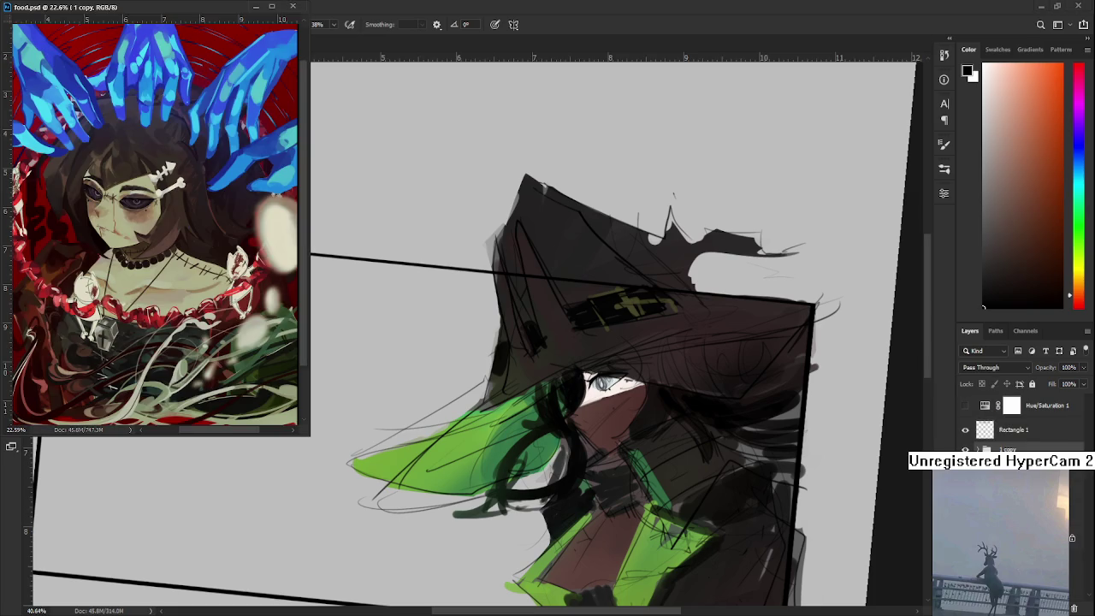
Zoom into the witch's eye in noro.psd and sample a dark reddish tone beside it
{"action": "scroll", "coordinate": [536, 305], "scroll_direction": "up", "scroll_amount": 2}
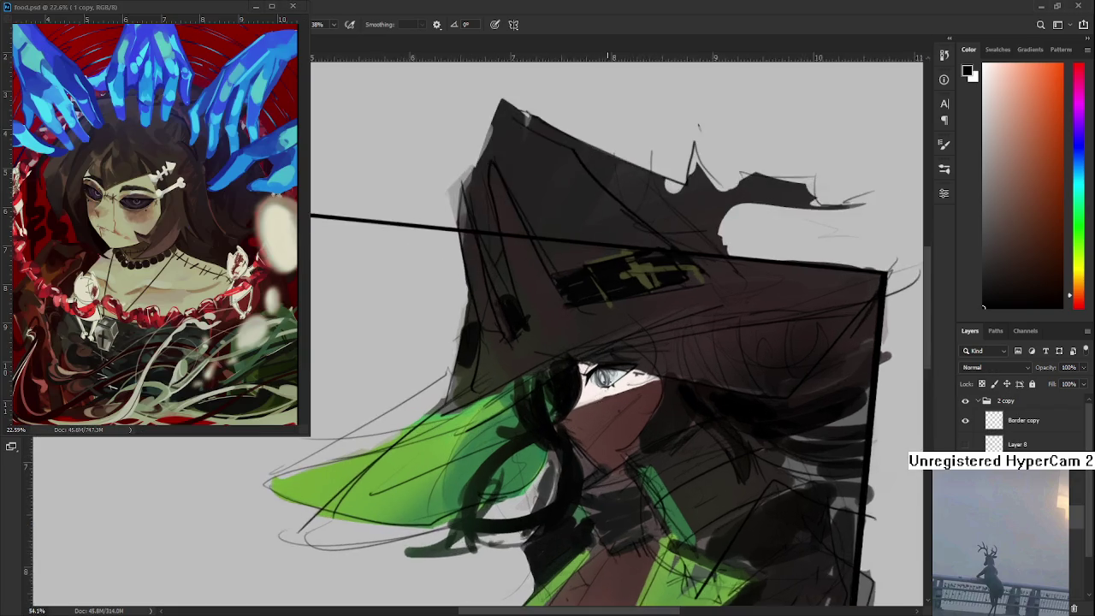
{"action": "scroll", "coordinate": [537, 306], "scroll_direction": "up", "scroll_amount": 2}
{"action": "scroll", "coordinate": [536, 305], "scroll_direction": "up", "scroll_amount": 1}
{"action": "scroll", "coordinate": [537, 306], "scroll_direction": "up", "scroll_amount": 1}
{"action": "left_click_drag", "start_coordinate": [536, 305], "coordinate": [516, 354]}
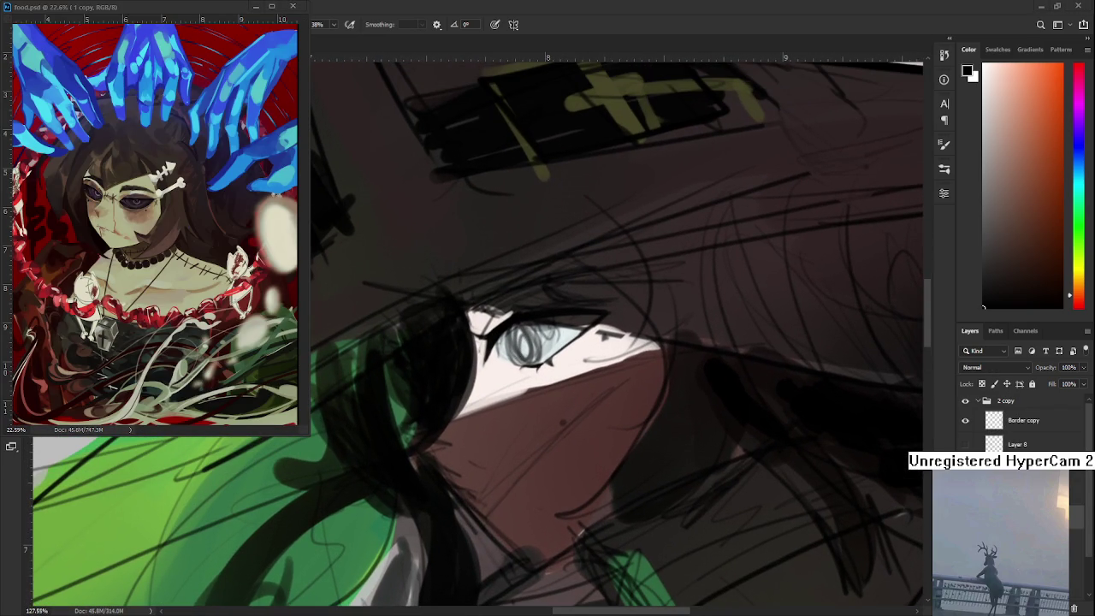
{"action": "scroll", "coordinate": [419, 450], "scroll_direction": "down", "scroll_amount": 2}
{"action": "scroll", "coordinate": [419, 450], "scroll_direction": "down", "scroll_amount": 2}
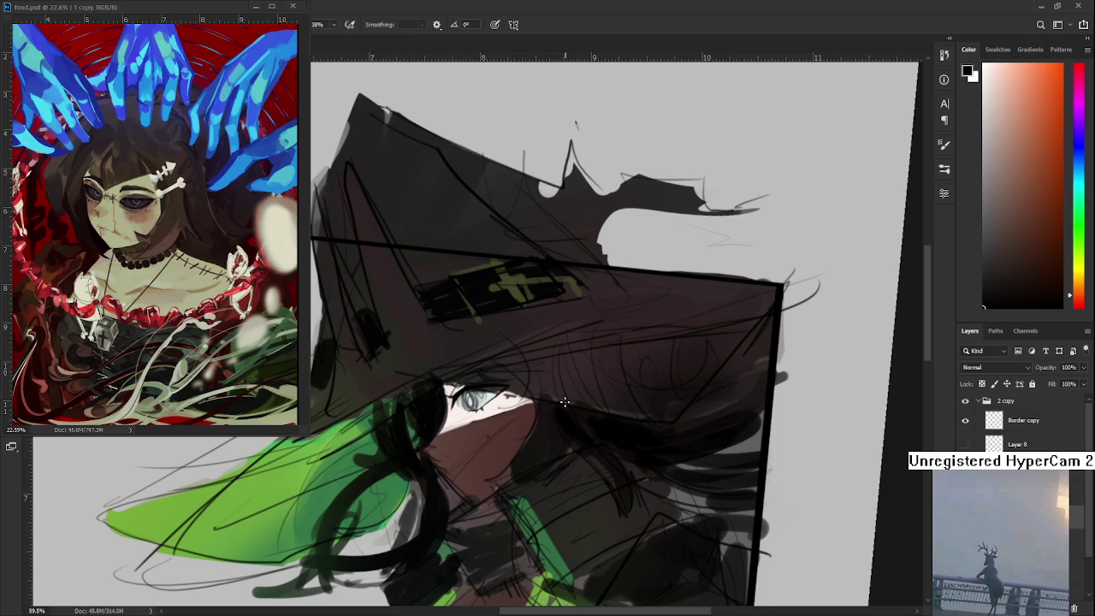
{"action": "scroll", "coordinate": [513, 411], "scroll_direction": "up", "scroll_amount": 3}
{"action": "scroll", "coordinate": [479, 416], "scroll_direction": "up", "scroll_amount": 3}
{"action": "scroll", "coordinate": [458, 417], "scroll_direction": "up", "scroll_amount": 2}
{"action": "scroll", "coordinate": [496, 398], "scroll_direction": "up", "scroll_amount": 2}
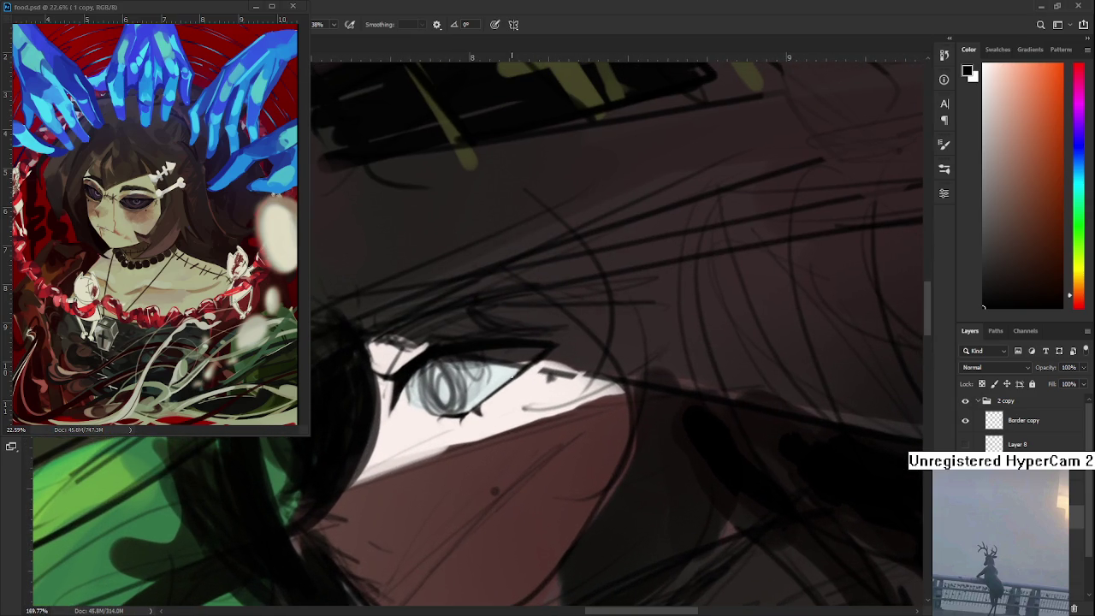
{"action": "left_click", "coordinate": [415, 362], "text": "alt"}
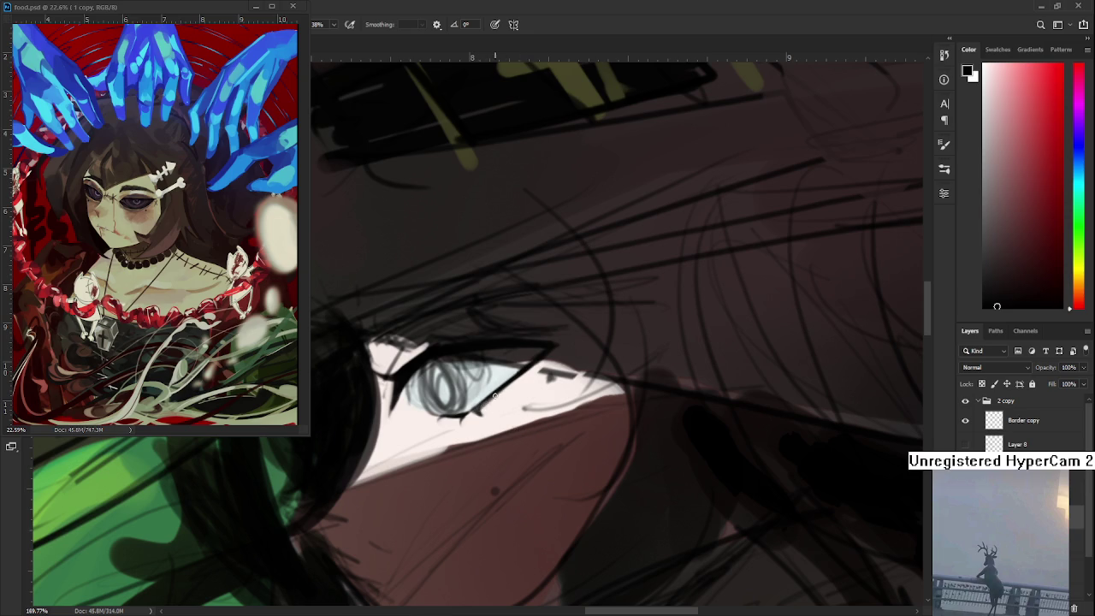
Darken the lash line at the eye's outer corner with black sampled from the eye
{"action": "left_click_drag", "start_coordinate": [481, 407], "coordinate": [545, 351]}
{"action": "left_click", "coordinate": [511, 391], "text": "alt"}
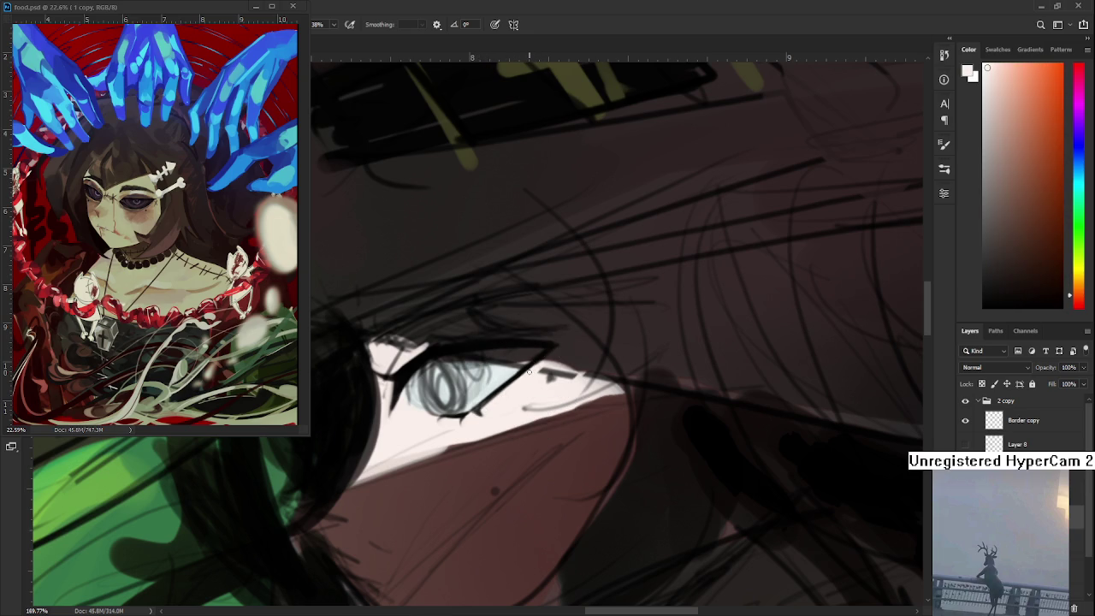
{"action": "scroll", "coordinate": [529, 371], "scroll_direction": "up", "scroll_amount": 1}
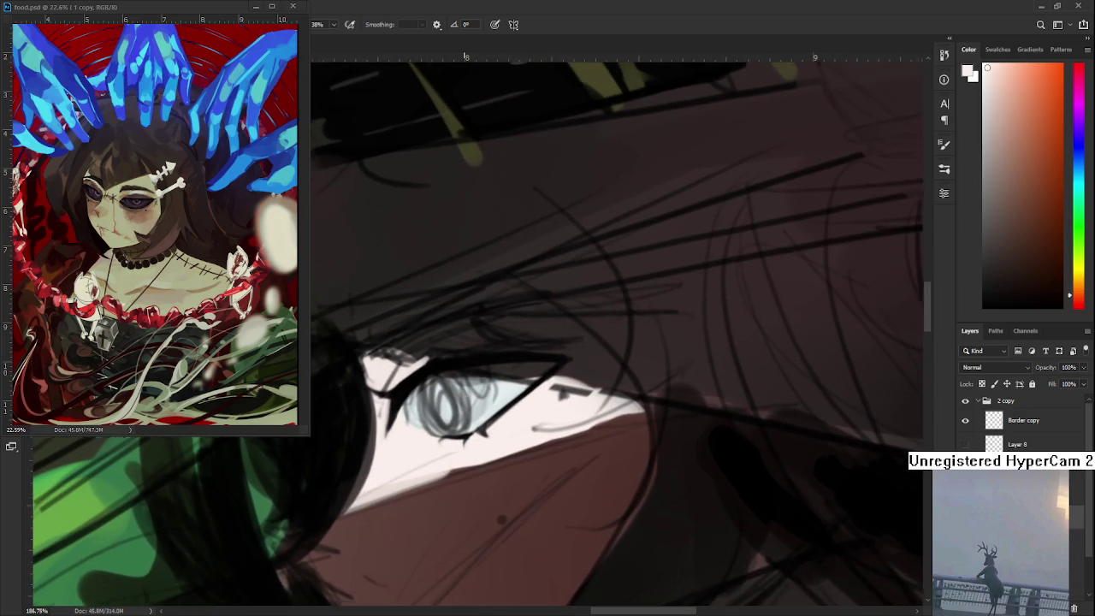
{"action": "left_click", "coordinate": [408, 395], "text": "alt"}
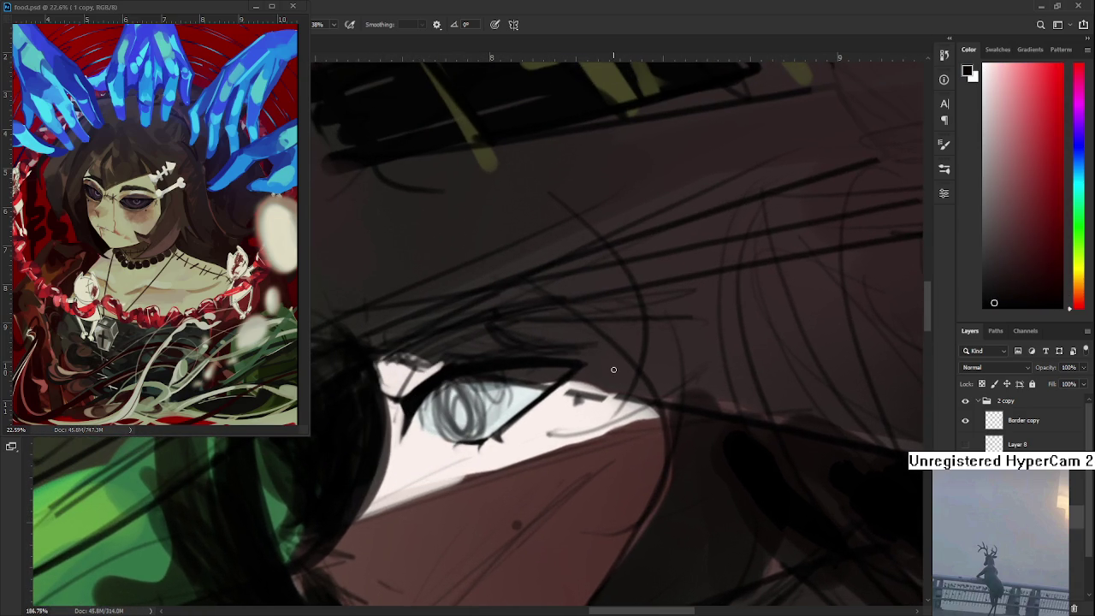
{"action": "left_click_drag", "start_coordinate": [493, 375], "coordinate": [510, 361]}
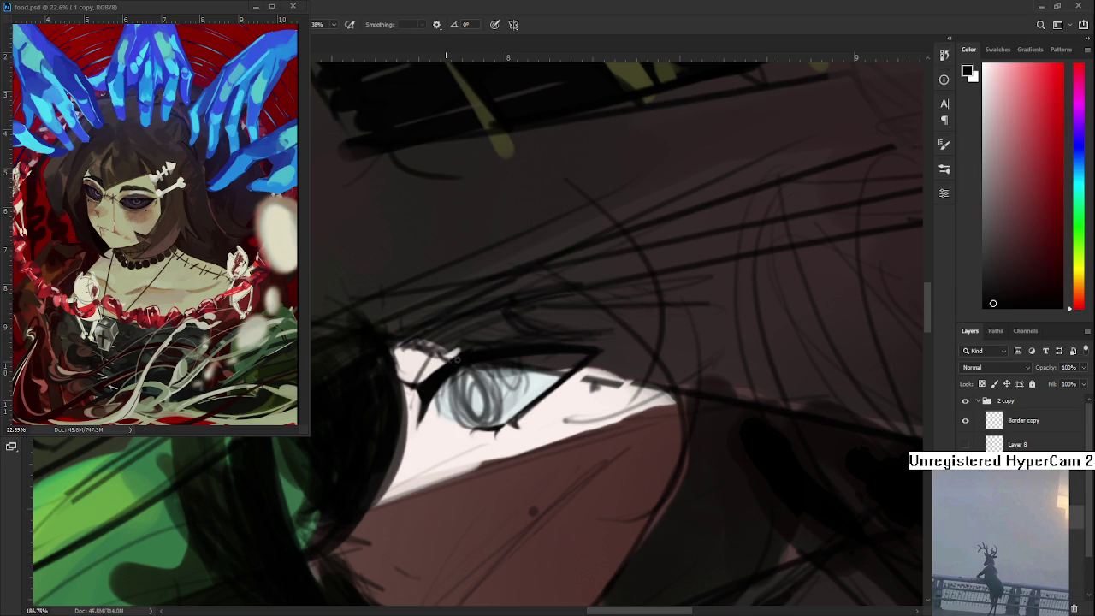
Lighten the eye's inner corner with a warm near-white sampled from the eye
{"action": "left_click", "coordinate": [402, 371], "text": "alt"}
{"action": "left_click_drag", "start_coordinate": [402, 371], "coordinate": [428, 368]}
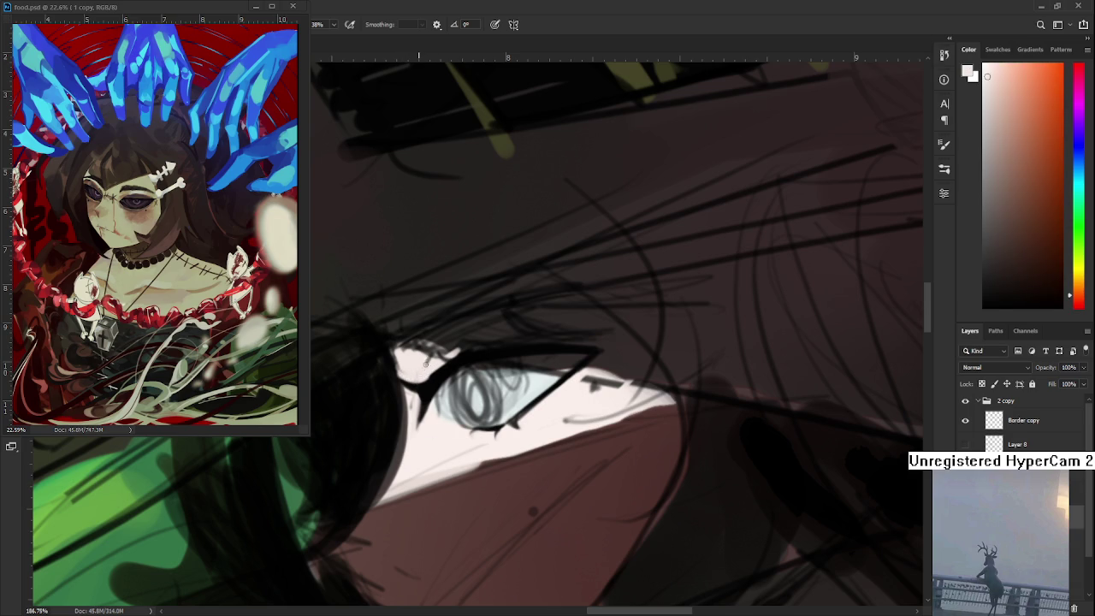
{"action": "left_click", "coordinate": [421, 385], "text": "alt"}
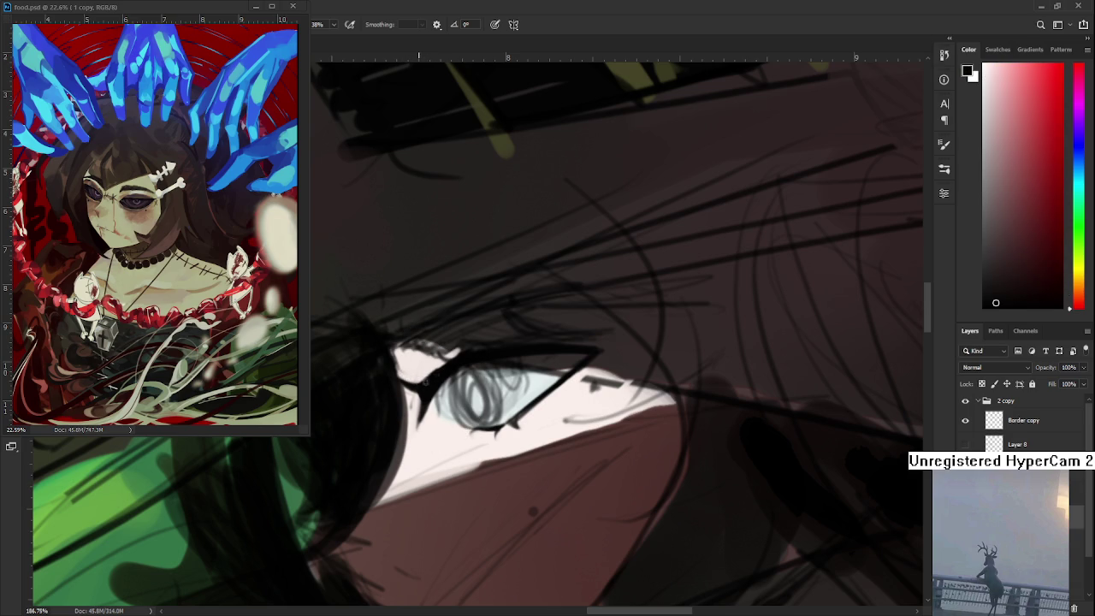
{"action": "left_click_drag", "start_coordinate": [419, 382], "coordinate": [397, 359]}
{"action": "scroll", "coordinate": [557, 394], "scroll_direction": "down", "scroll_amount": 2}
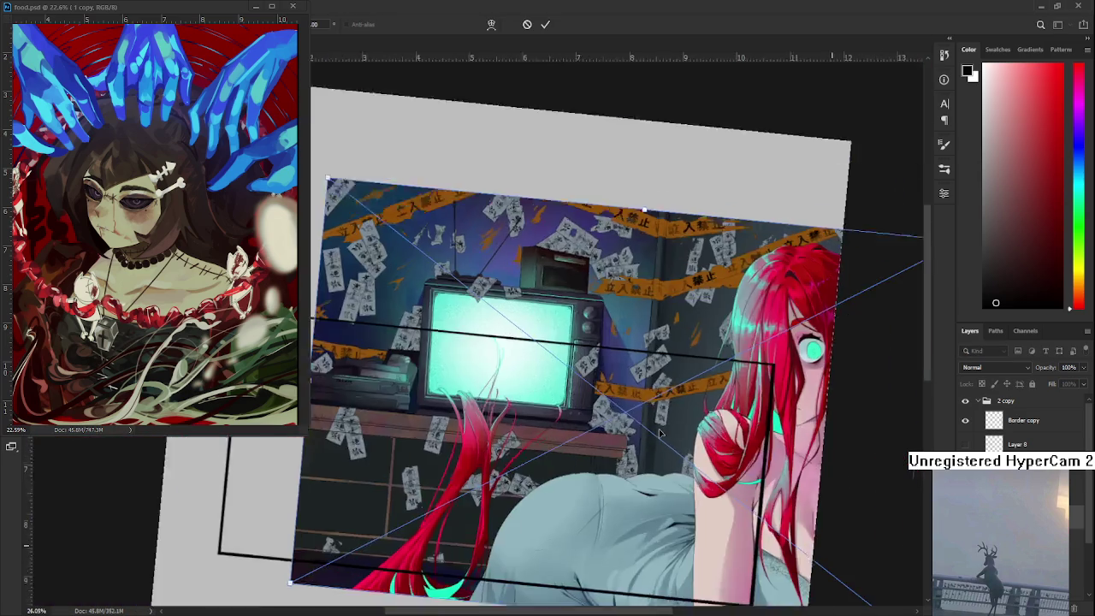
Shrink the red-haired TV painting to a small inset inside the black border frame
{"action": "scroll", "coordinate": [659, 434], "scroll_direction": "down", "scroll_amount": 2}
{"action": "left_click_drag", "start_coordinate": [802, 190], "coordinate": [650, 282]}
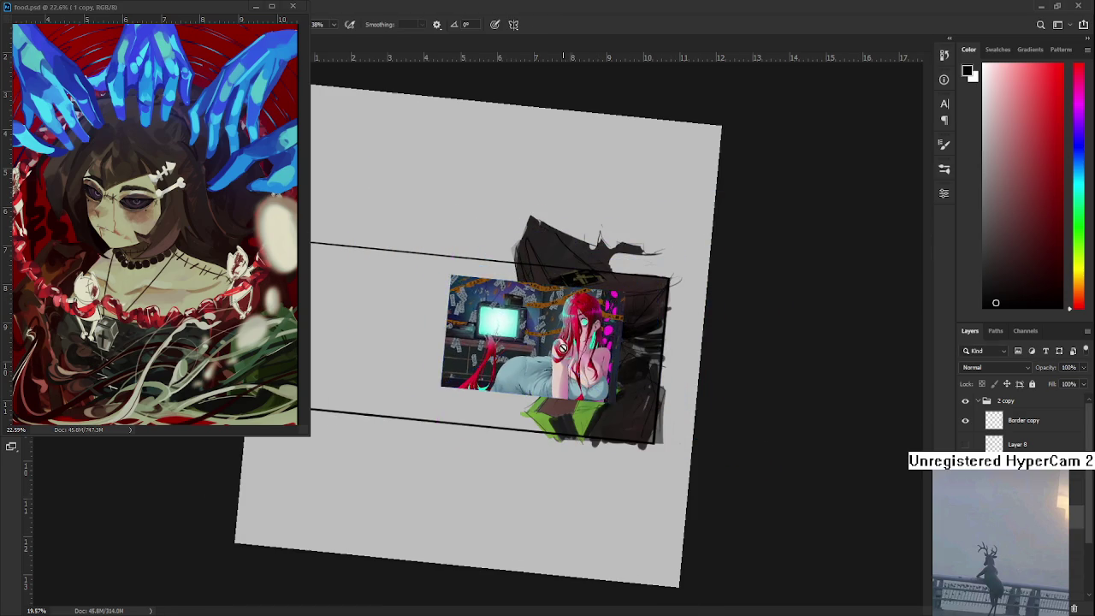
{"action": "key", "text": "Return"}
{"action": "scroll", "coordinate": [562, 347], "scroll_direction": "up", "scroll_amount": 3}
{"action": "left_click_drag", "start_coordinate": [560, 347], "coordinate": [589, 396]}
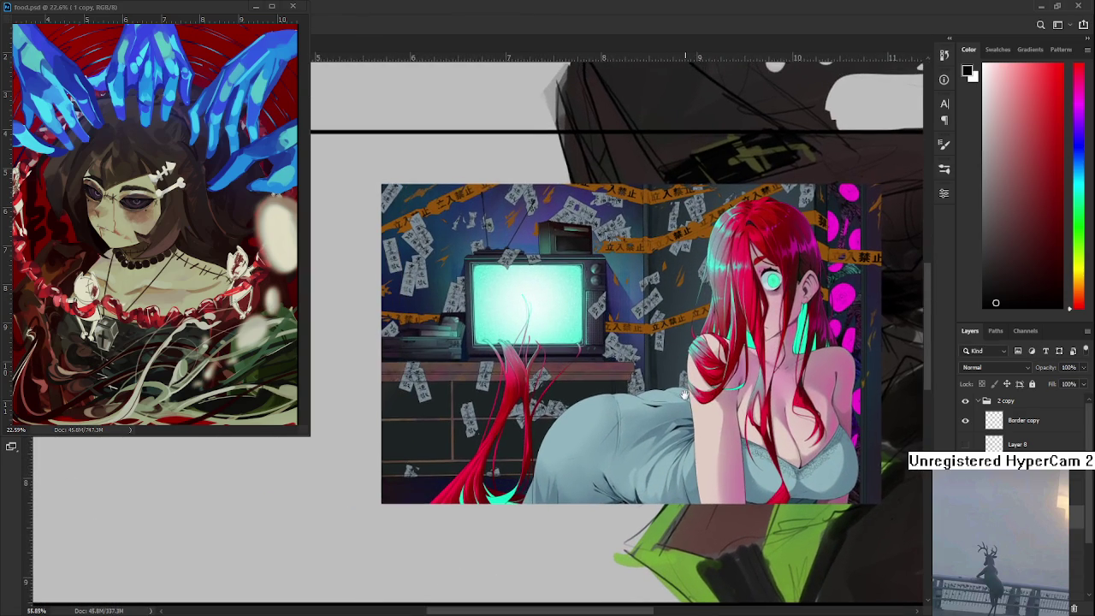
{"action": "scroll", "coordinate": [589, 396], "scroll_direction": "up", "scroll_amount": 2}
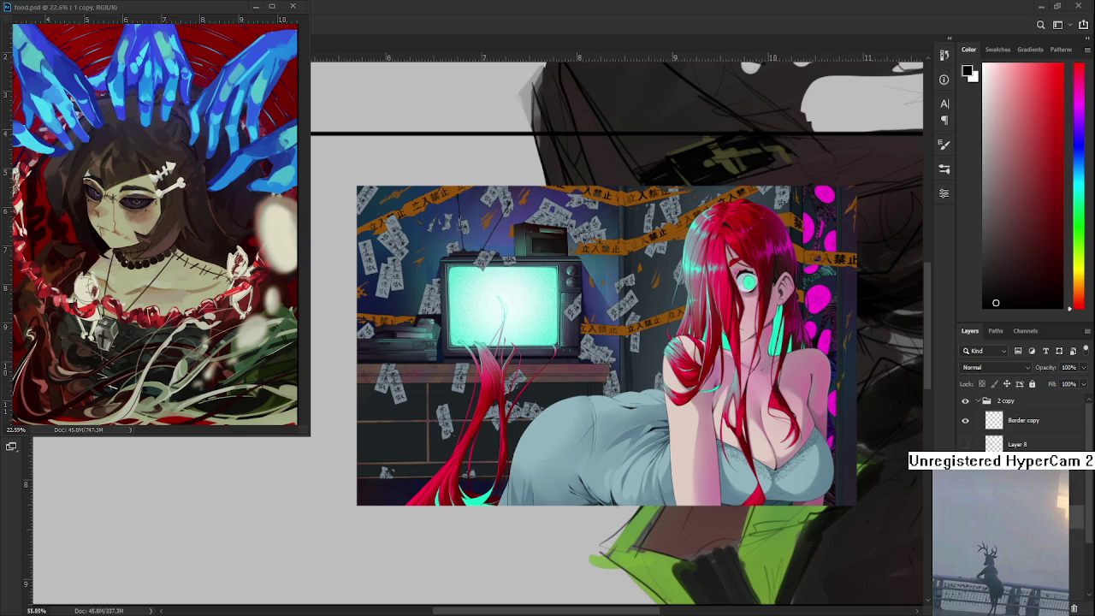
{"action": "scroll", "coordinate": [616, 357], "scroll_direction": "down", "scroll_amount": 1}
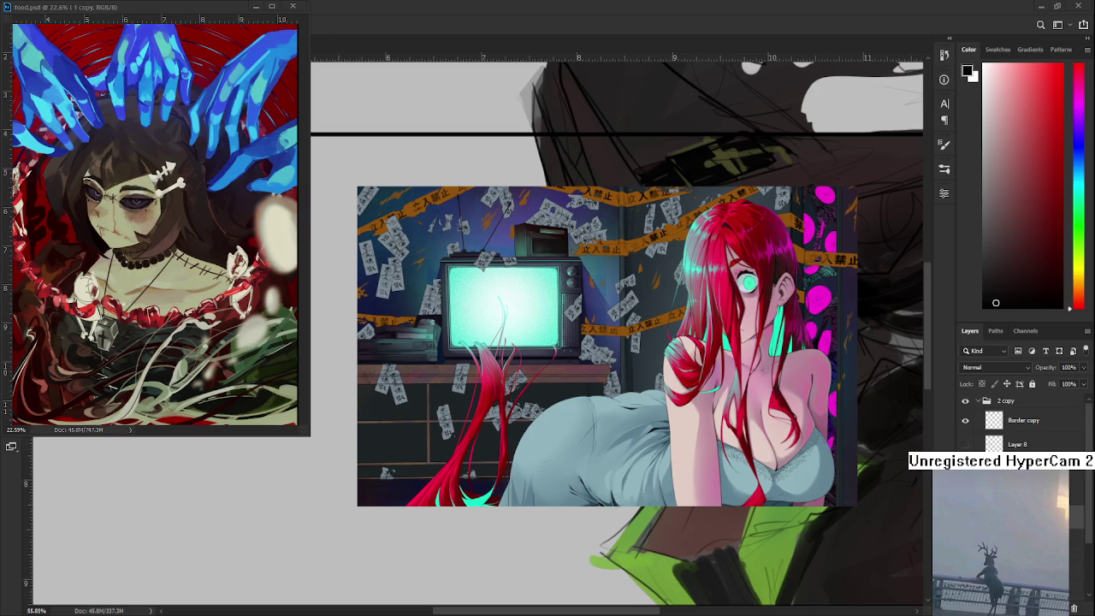
{"action": "scroll", "coordinate": [641, 452], "scroll_direction": "up", "scroll_amount": 3}
{"action": "scroll", "coordinate": [581, 444], "scroll_direction": "up", "scroll_amount": 2}
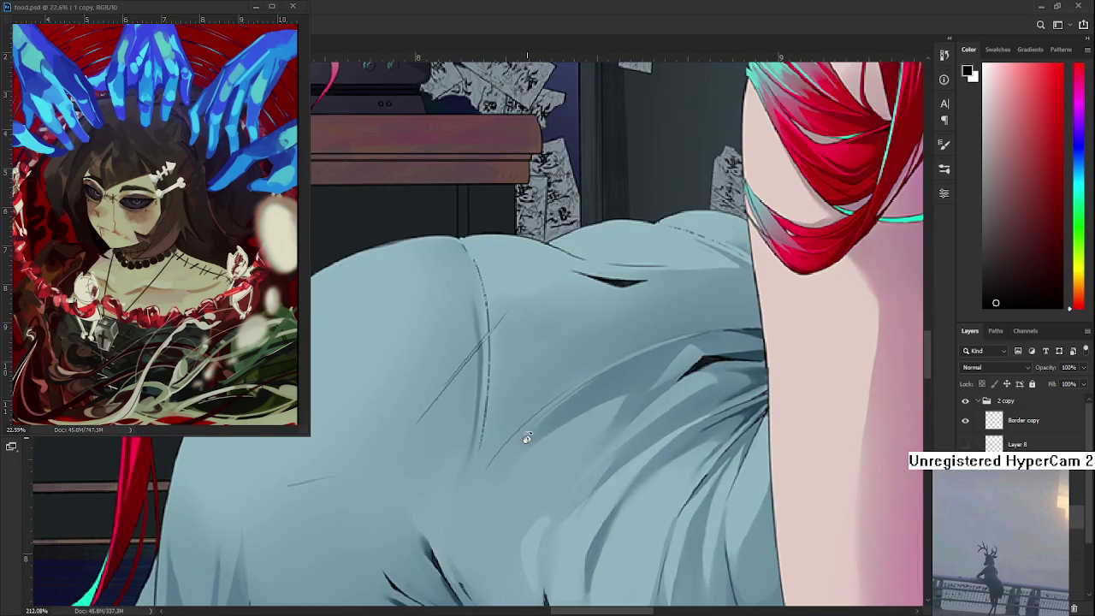
{"action": "scroll", "coordinate": [526, 438], "scroll_direction": "down", "scroll_amount": 2}
{"action": "scroll", "coordinate": [527, 438], "scroll_direction": "down", "scroll_amount": 2}
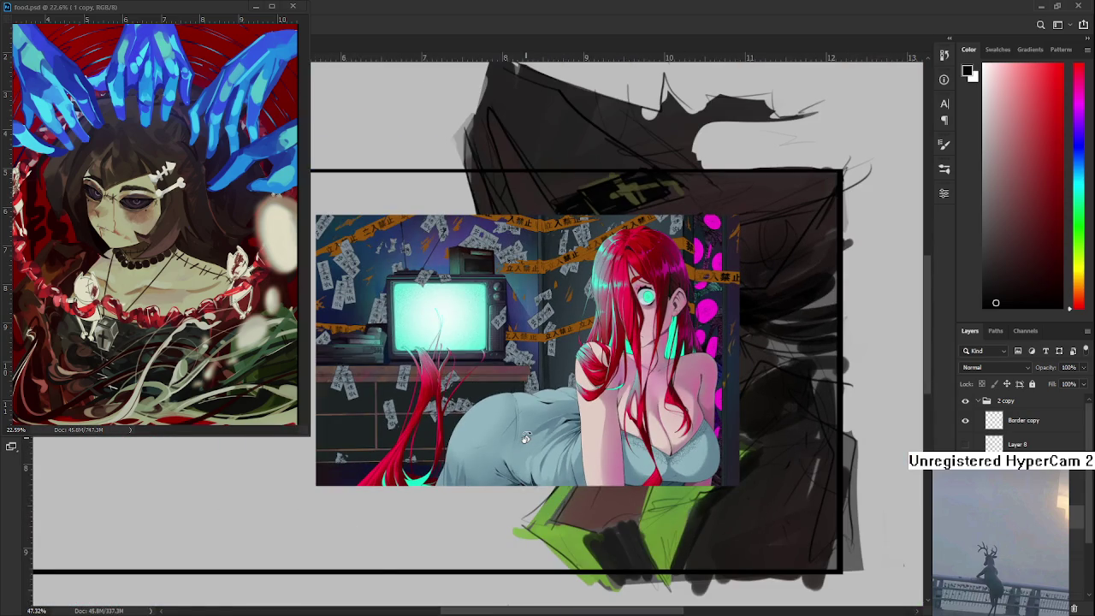